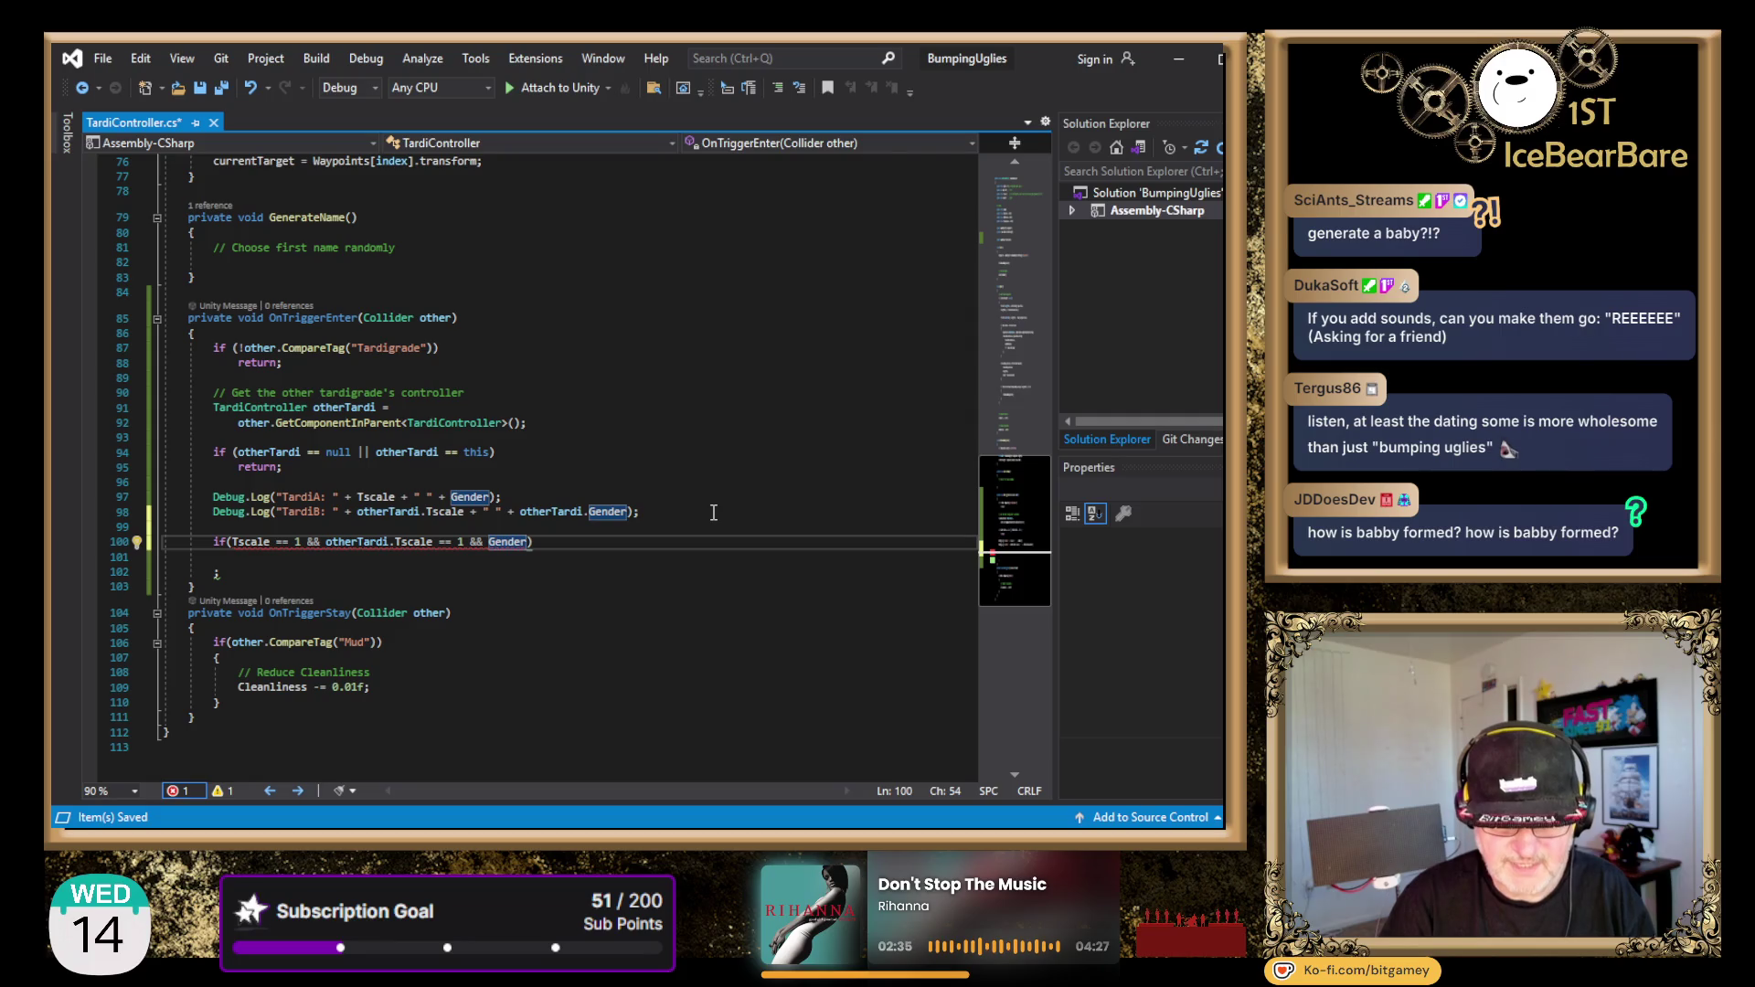
# - Wrap the Tscale check in parentheses on its own indented line under if(
pyautogui.press('Left')
pyautogui.press('Left')
pyautogui.press('Left')
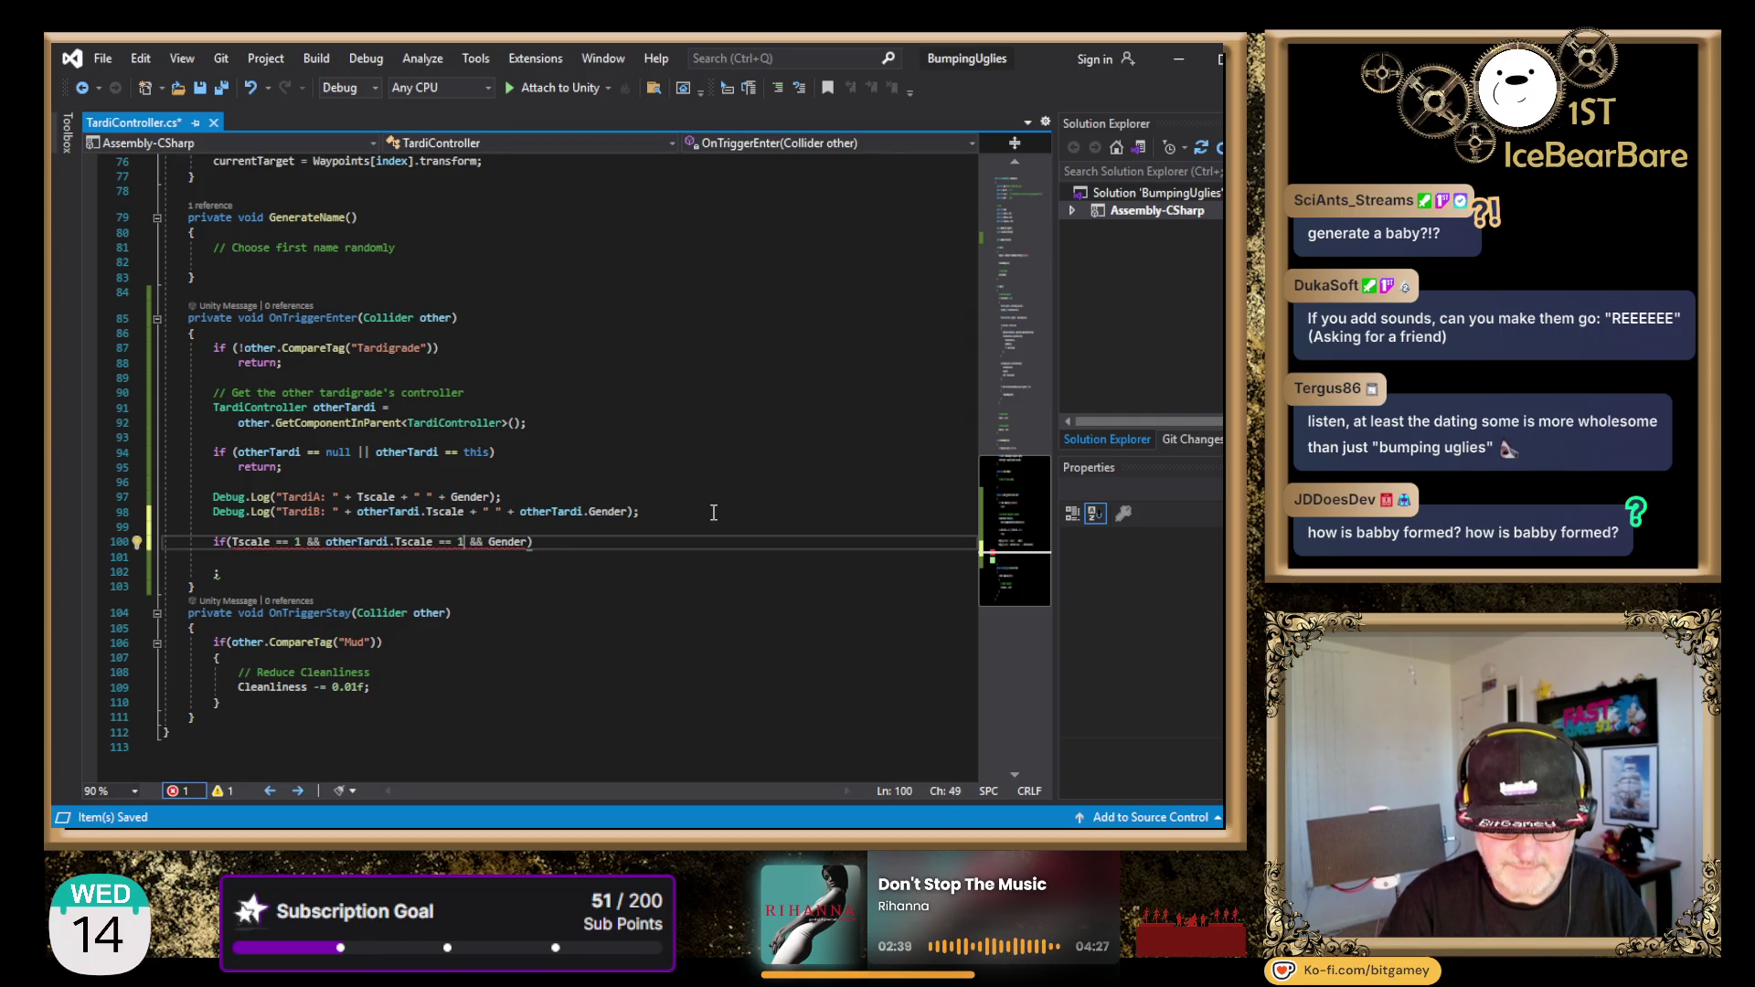
pyautogui.hotkey('ctrl', 'Left')
pyautogui.hotkey('ctrl', 'Left')
pyautogui.hotkey('ctrl', 'Left')
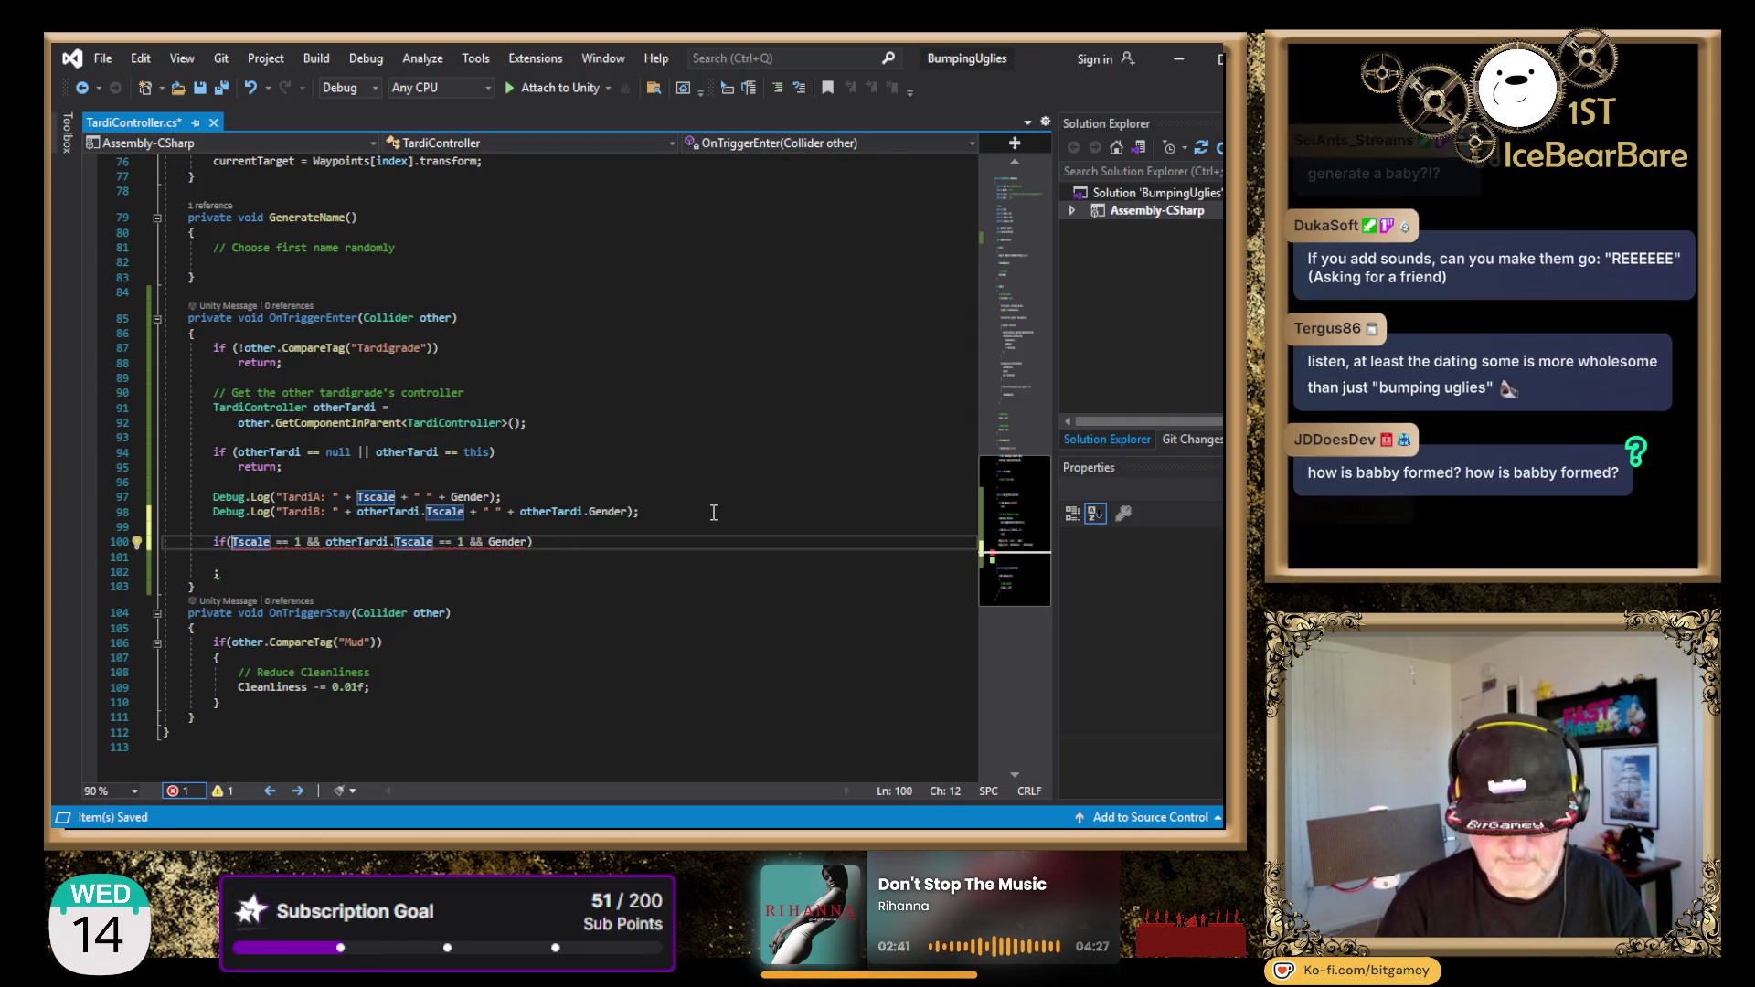
pyautogui.write('(')
pyautogui.press('Return')
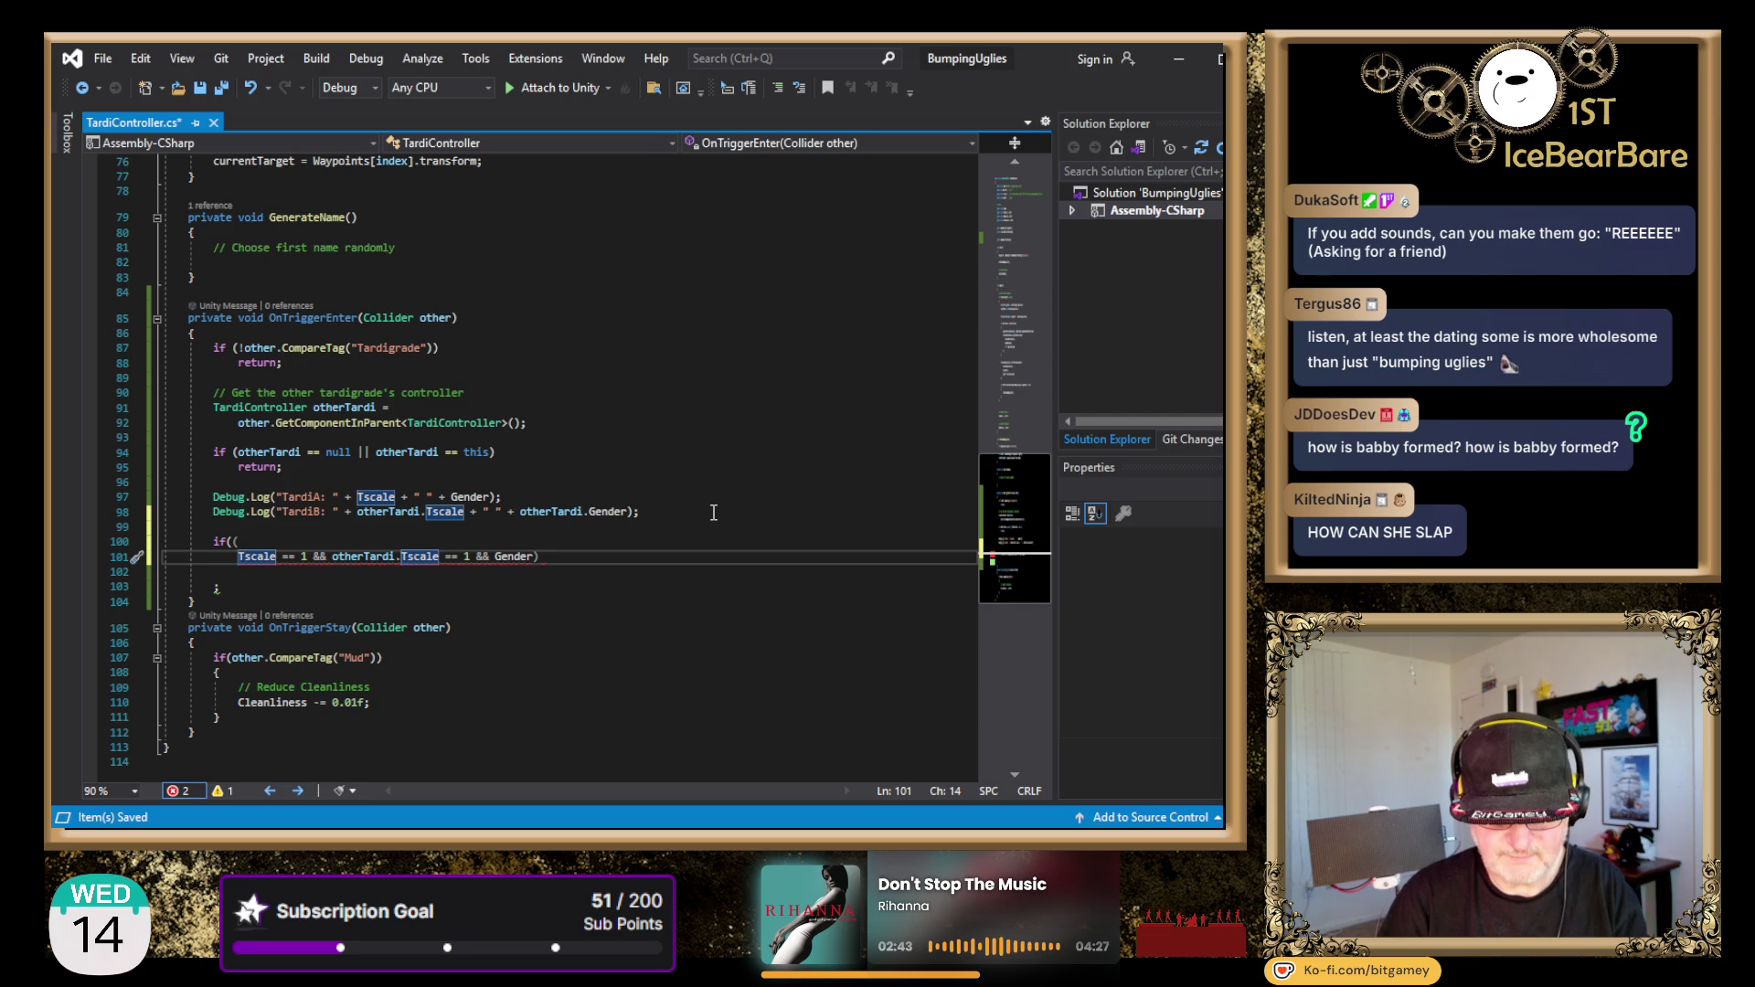
pyautogui.press('BackSpace')
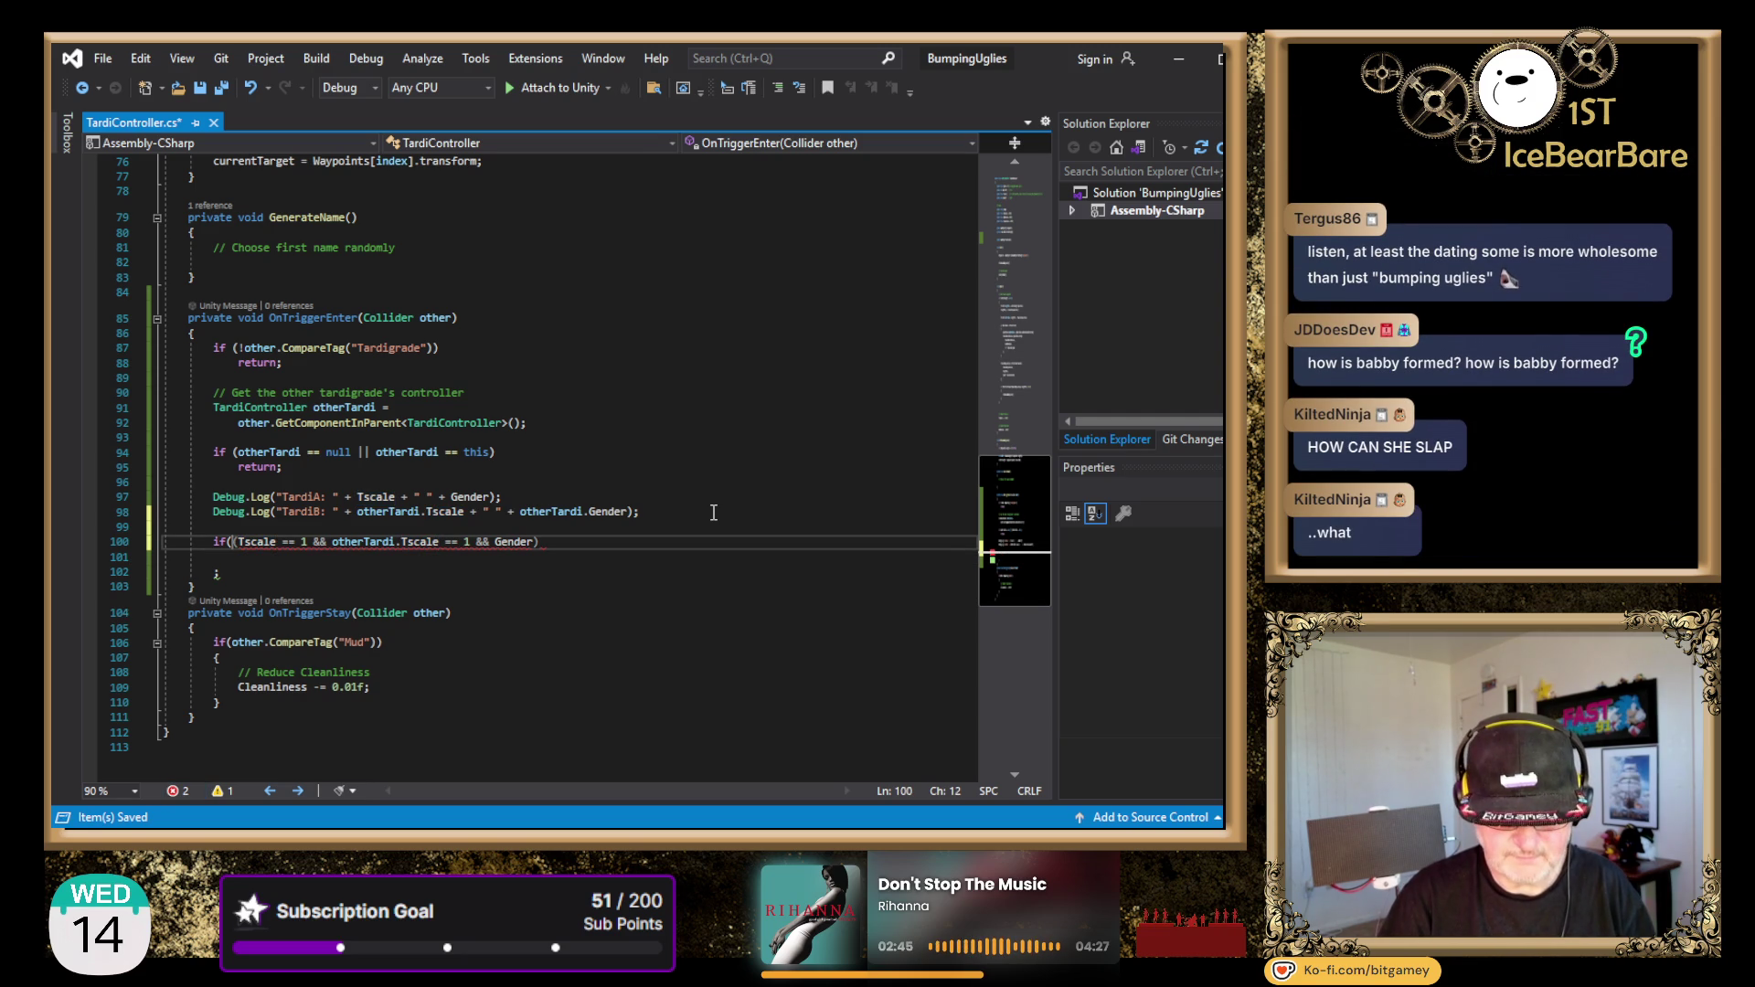
pyautogui.press('Return')
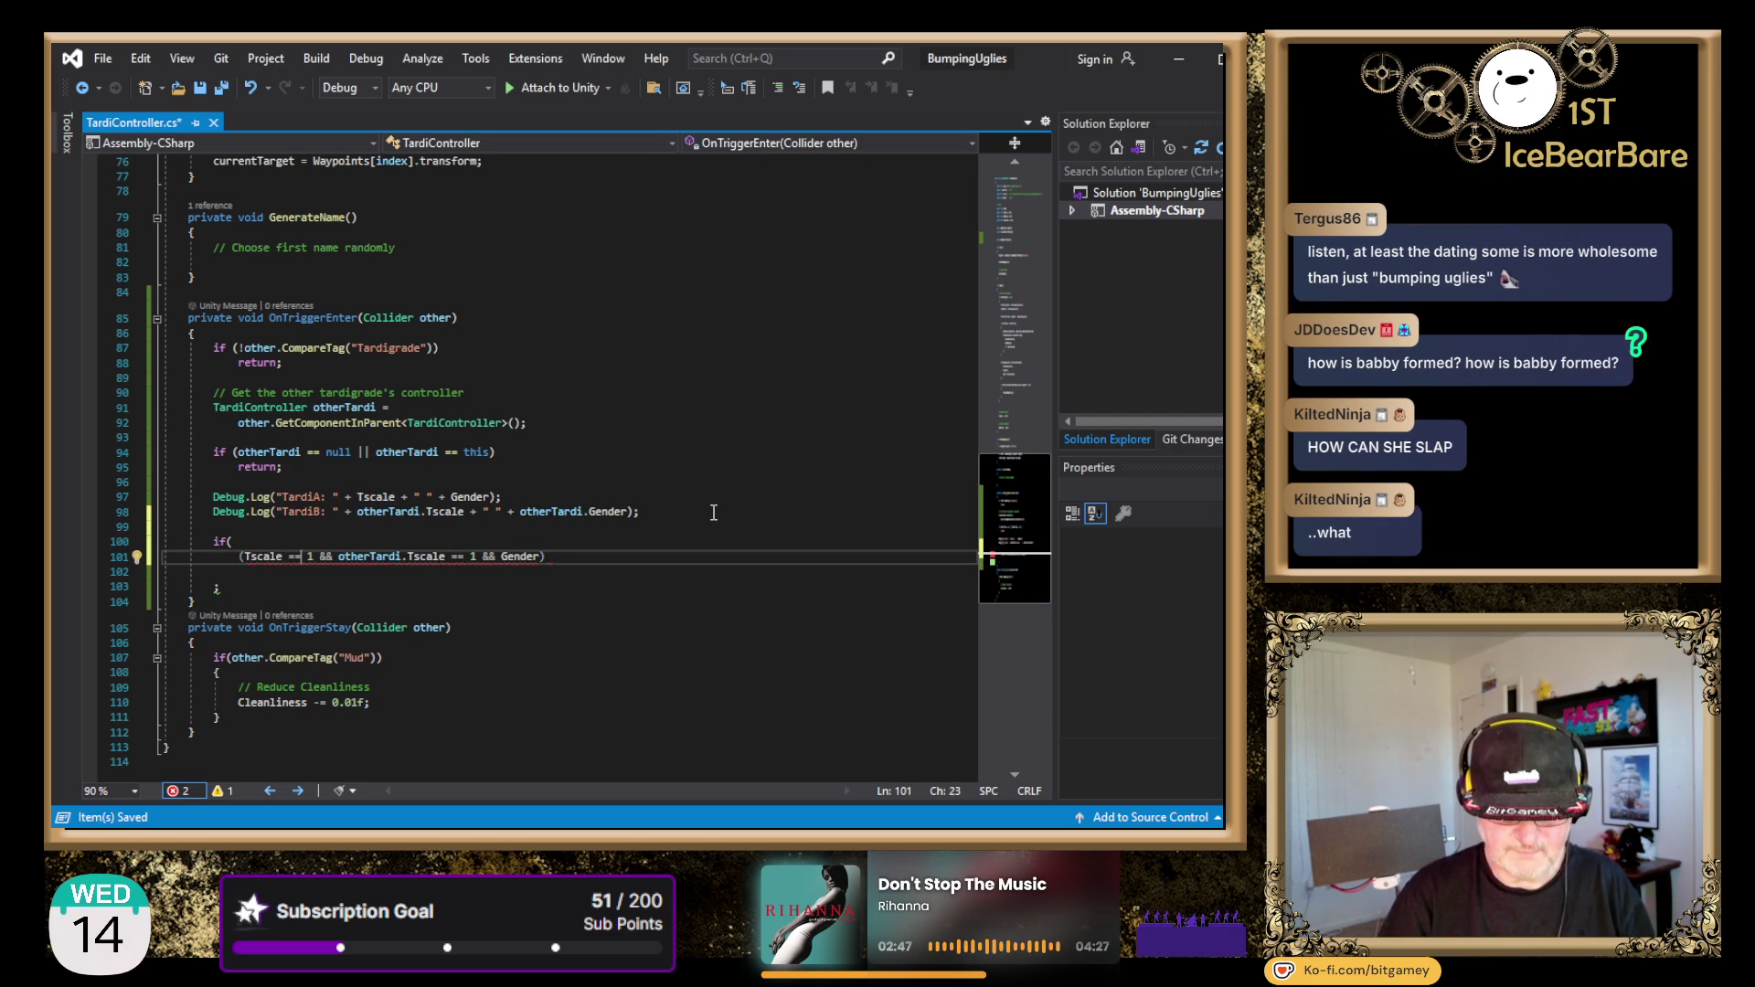
# - Delete the '&& Gender' term from the scale check and add a new line below it
pyautogui.press('Right')
pyautogui.press('Right')
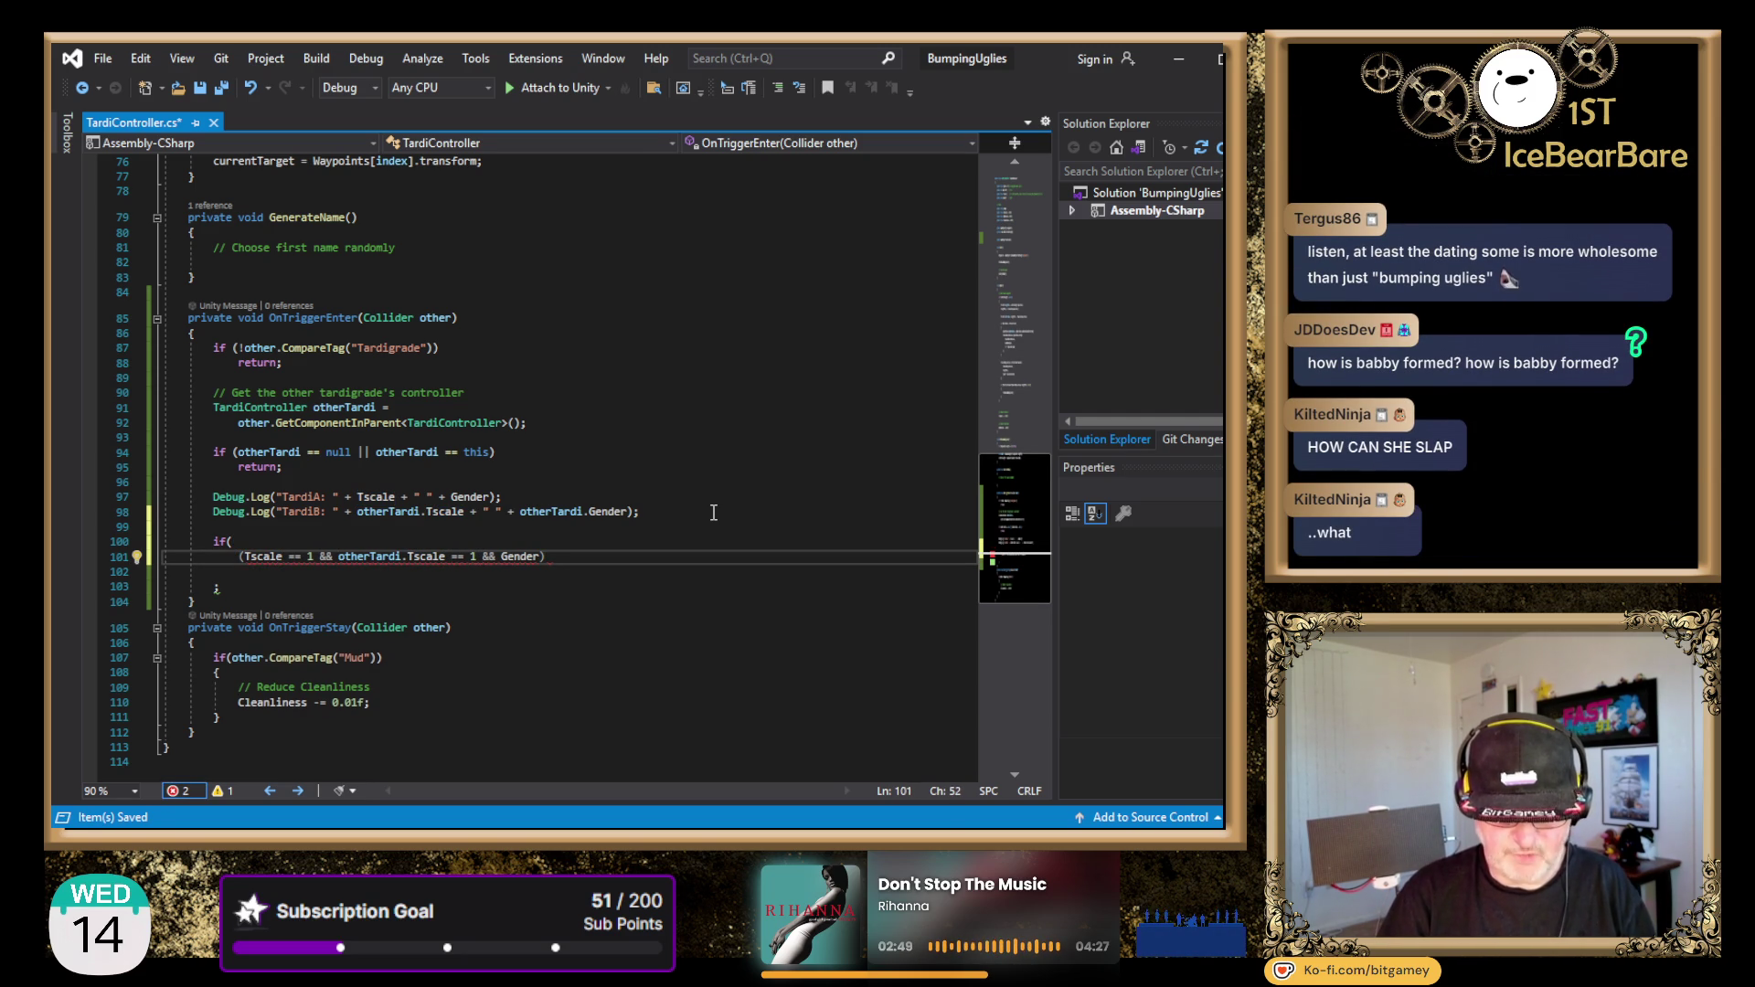
pyautogui.press('Delete')
pyautogui.press('Delete')
pyautogui.press('Delete')
pyautogui.press('Right')
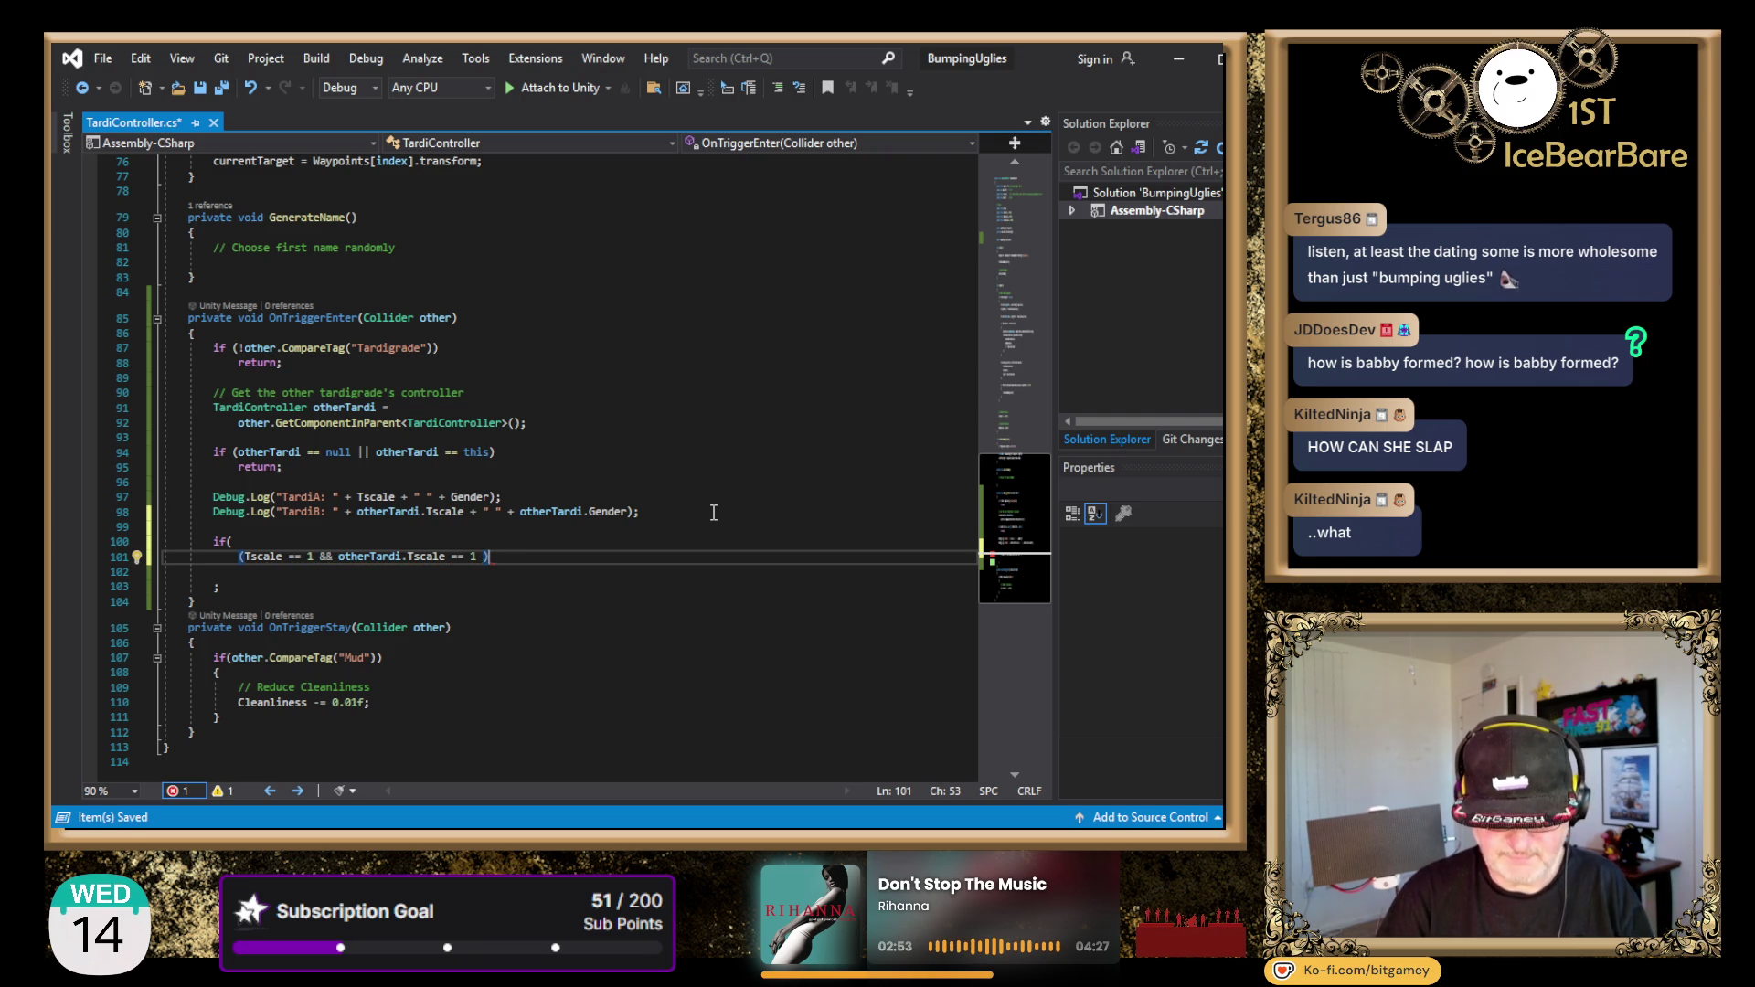
pyautogui.press('Return')
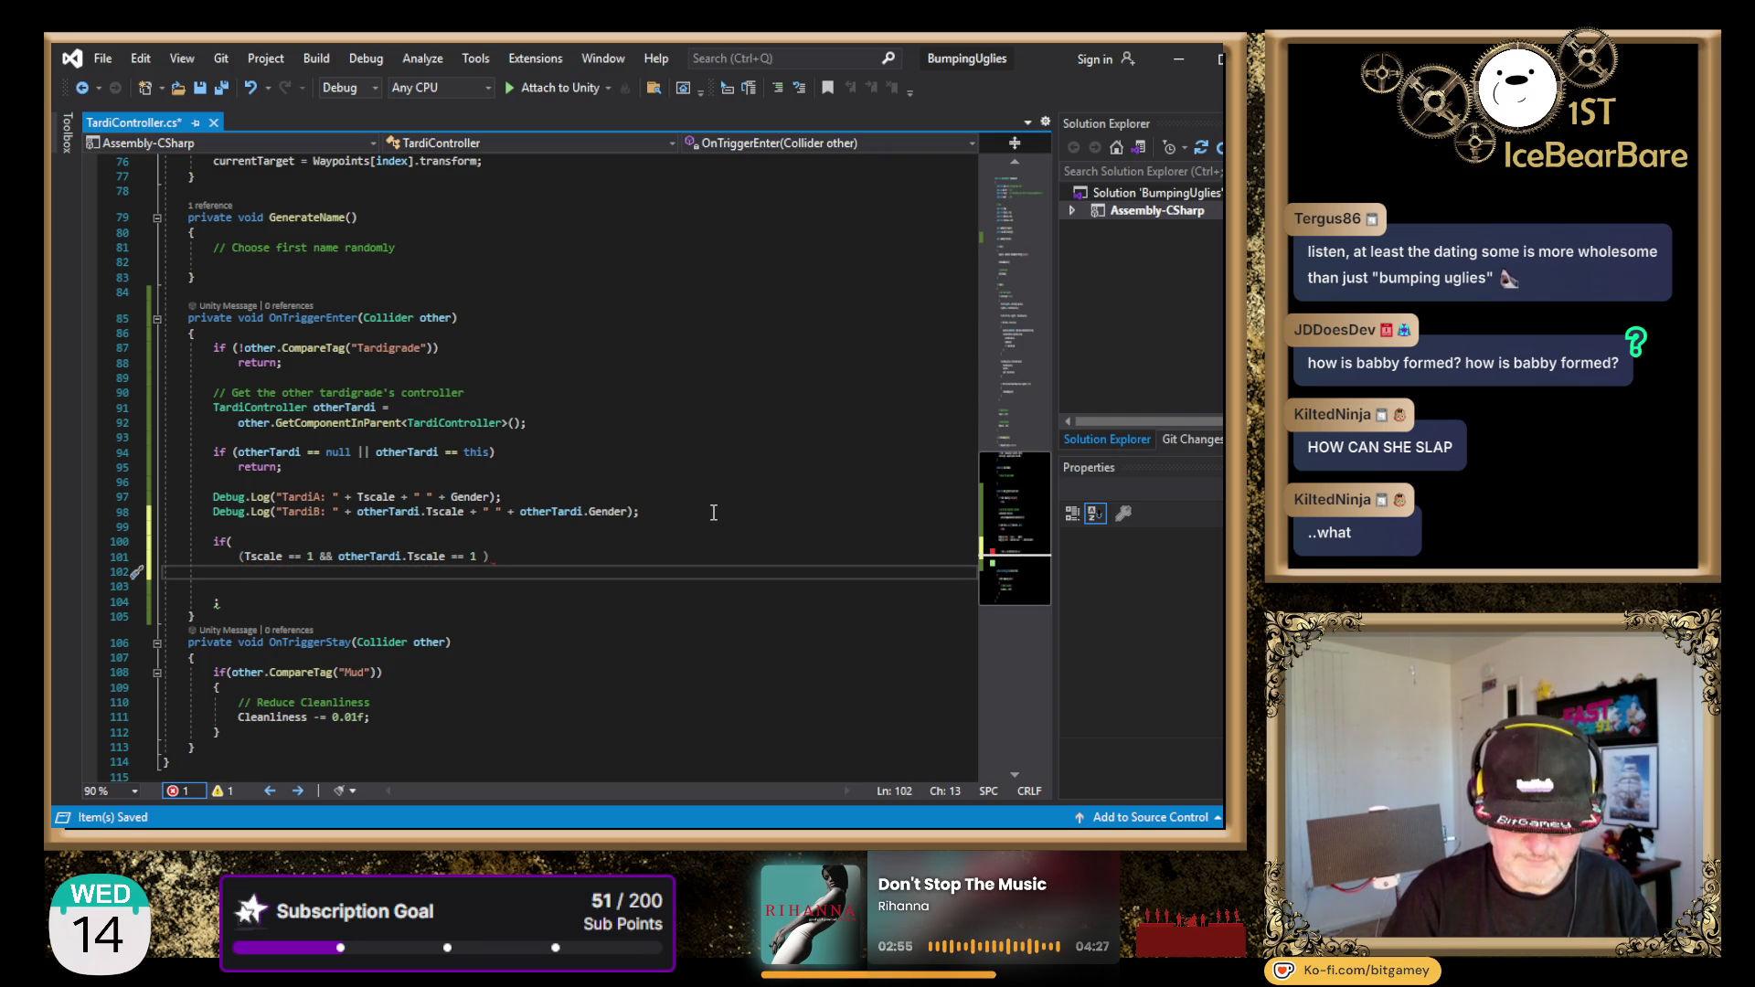
# - Add an && line and start the gender condition (Gender = "M" and otherTardi
pyautogui.write('&&')
pyautogui.press('Return')
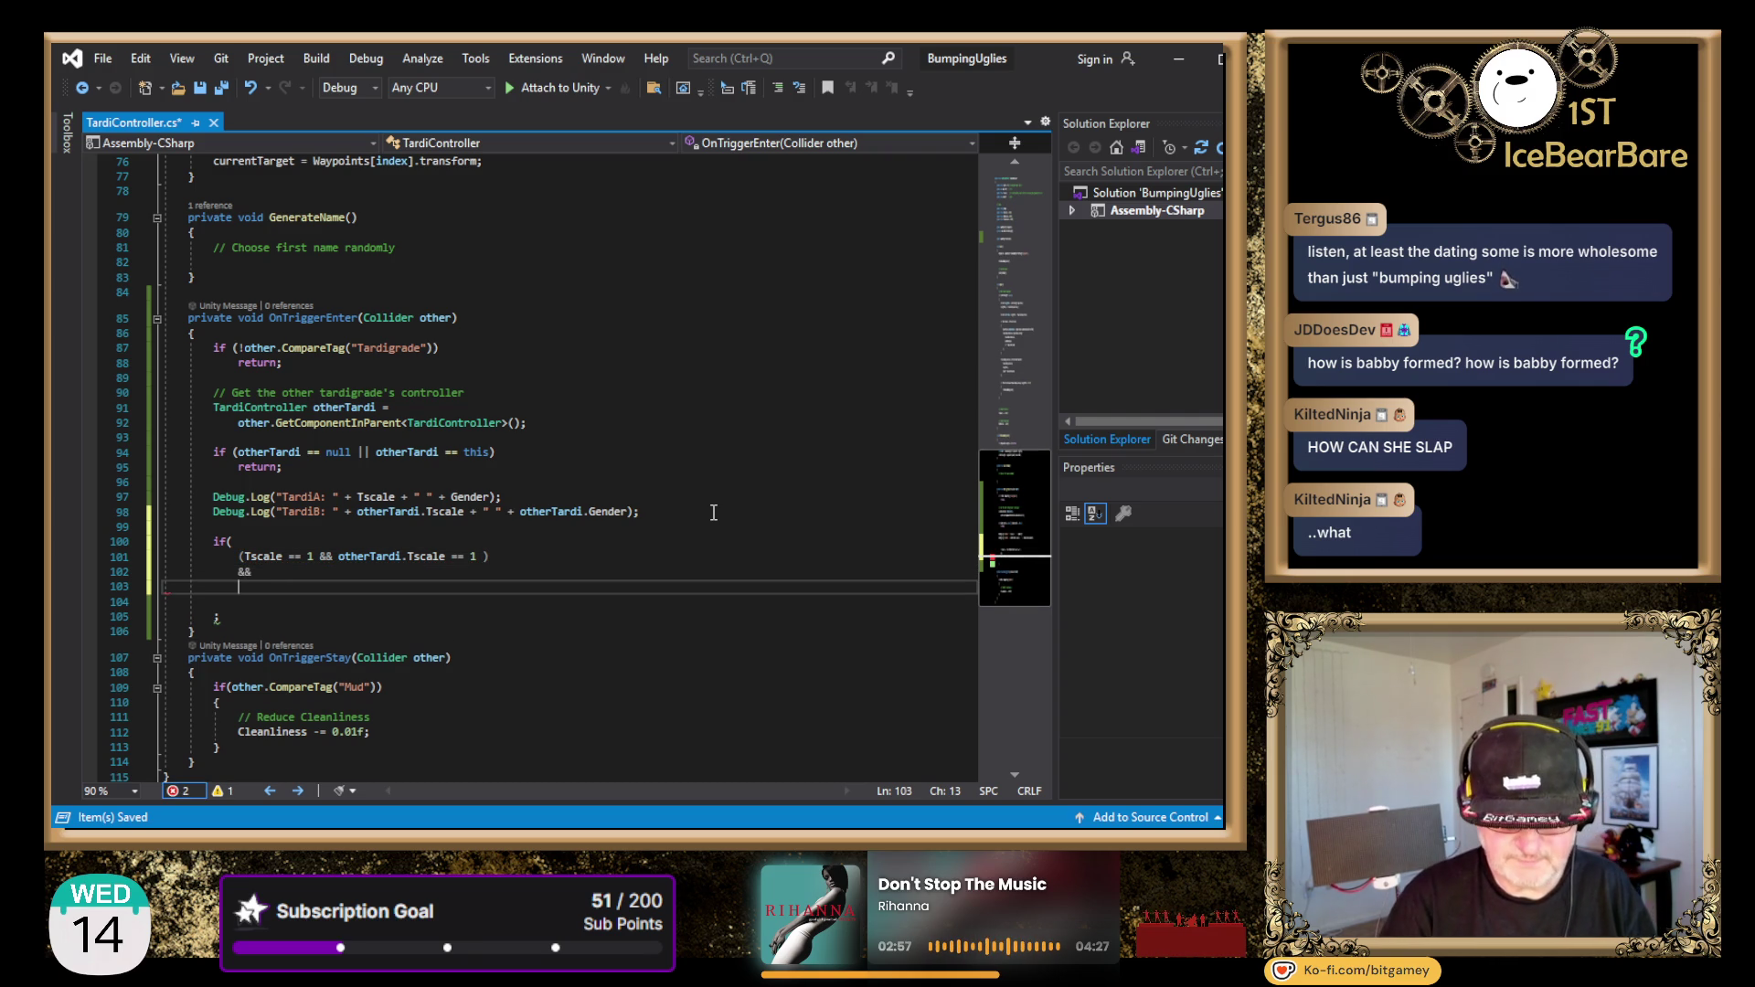
pyautogui.write('(G')
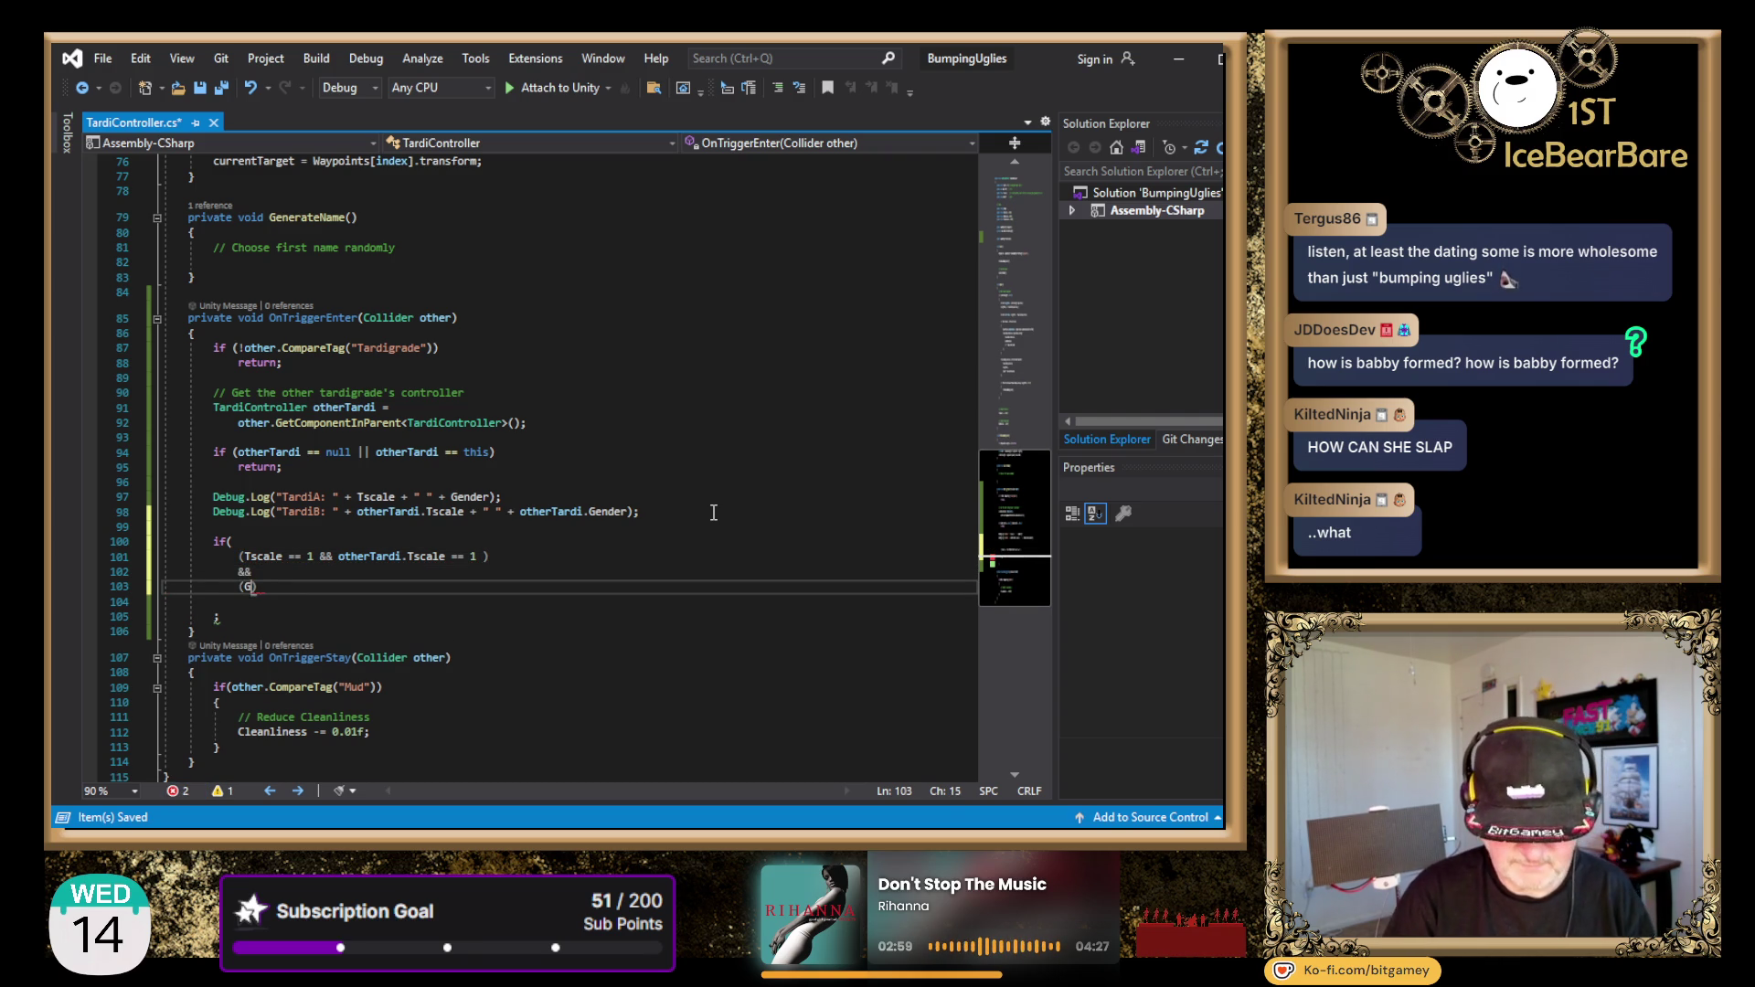
pyautogui.write('ender')
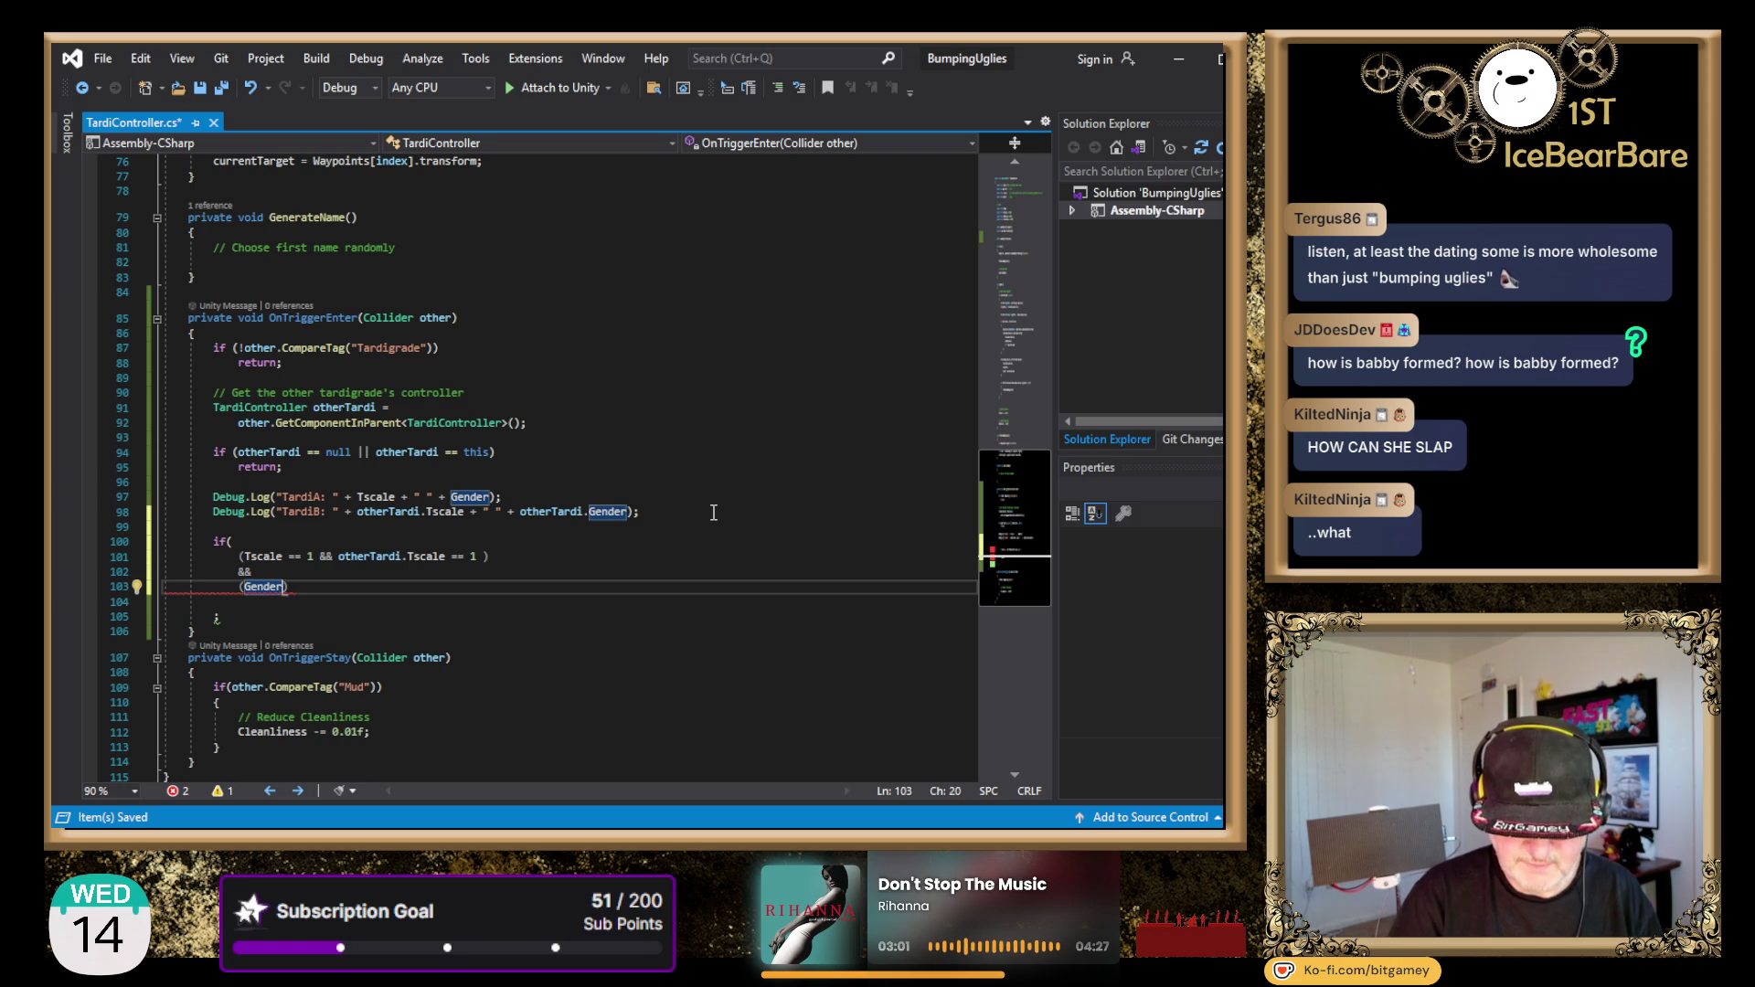
pyautogui.press('BackSpace')
pyautogui.press('BackSpace')
pyautogui.press('BackSpace')
pyautogui.write('(Gender = "M')
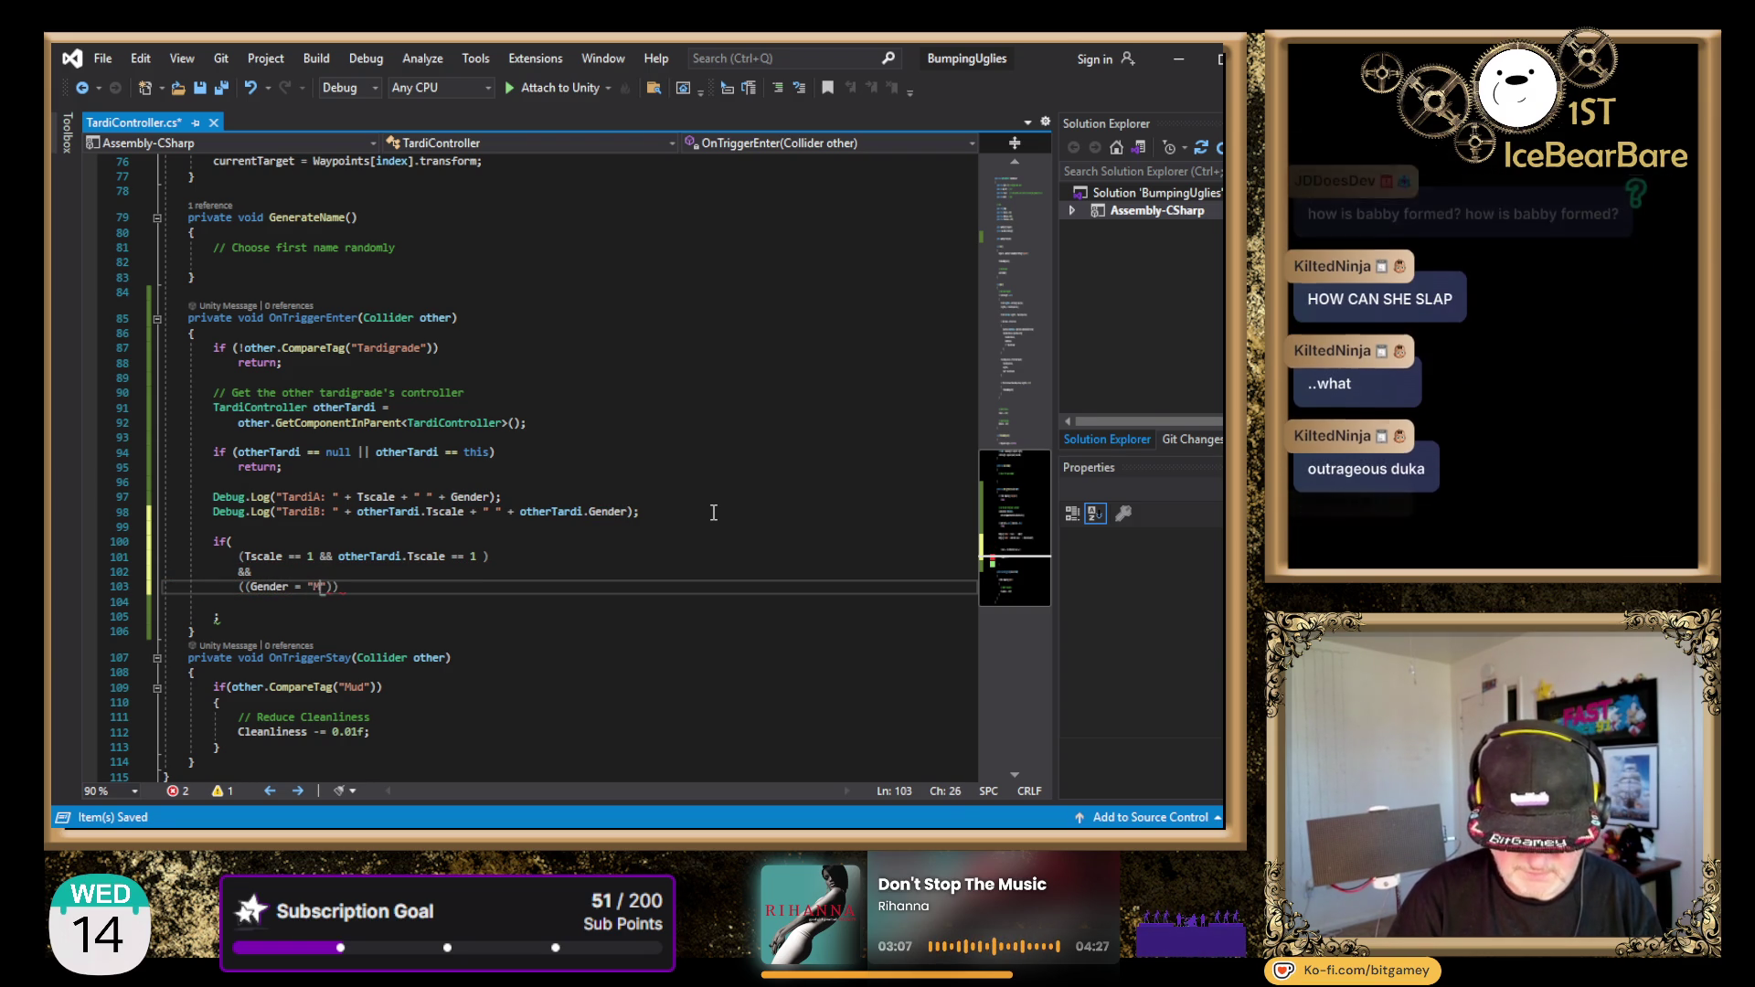
pyautogui.write('" and otherta')
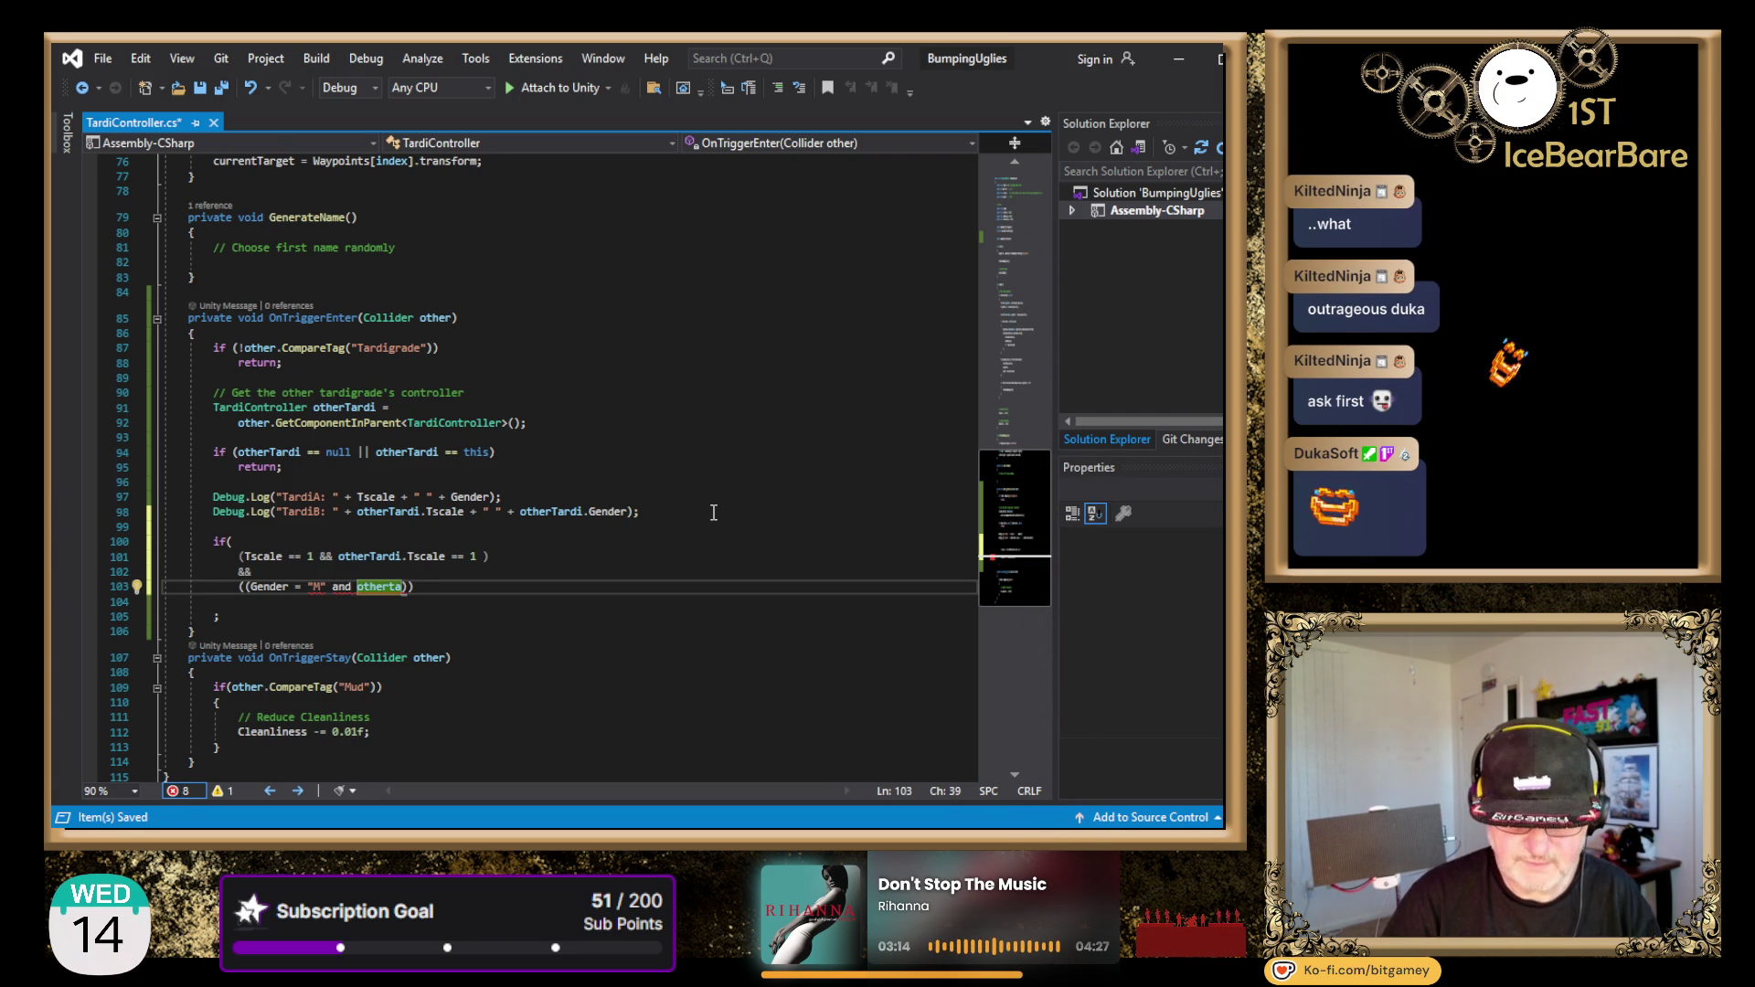
pyautogui.press('BackSpace')
pyautogui.press('BackSpace')
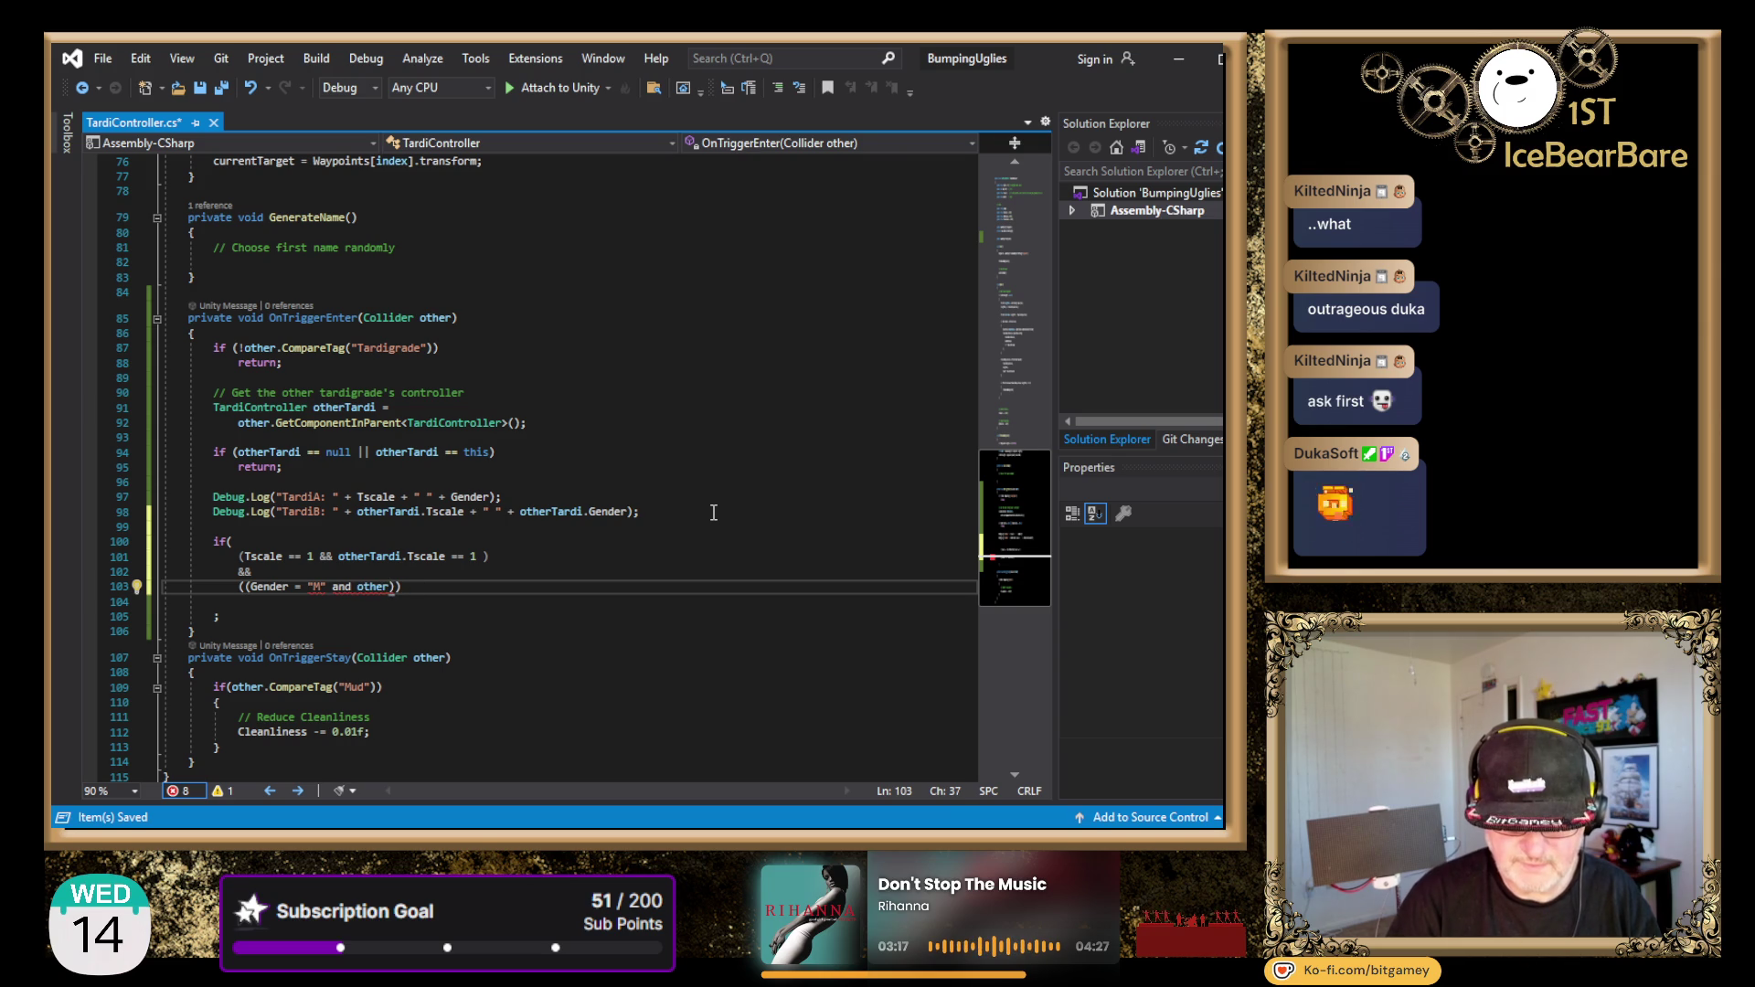
pyautogui.write('Tardi')
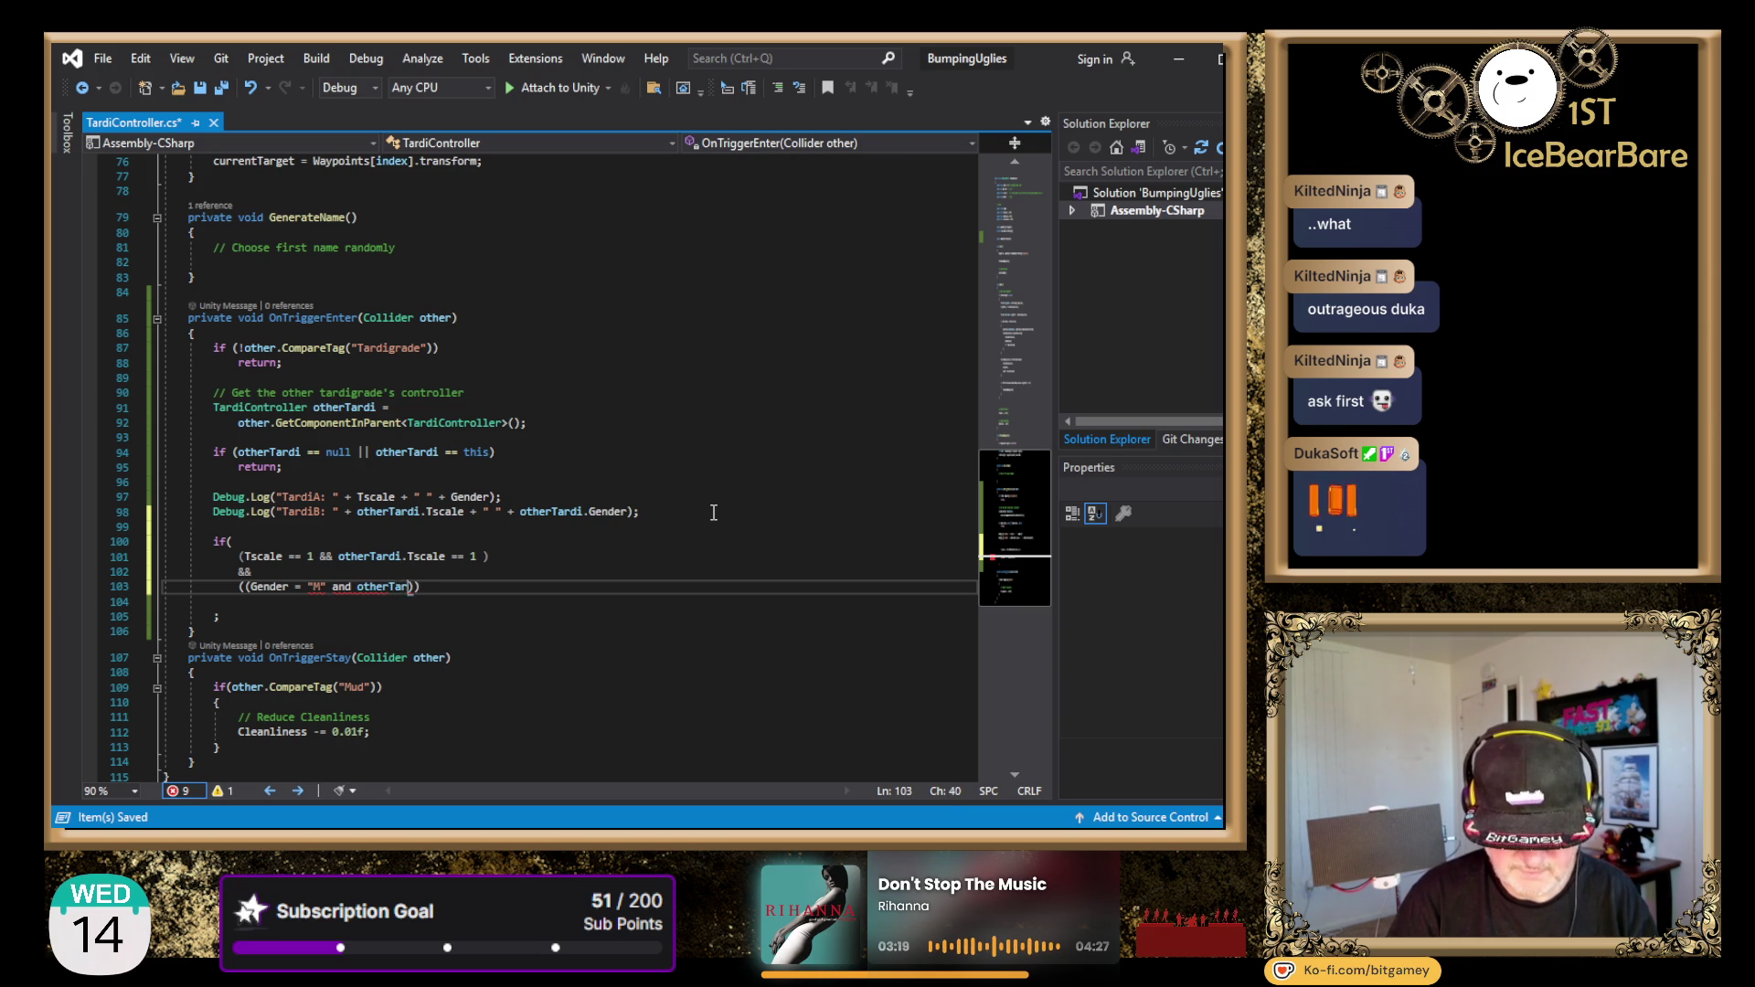
pyautogui.write('.')
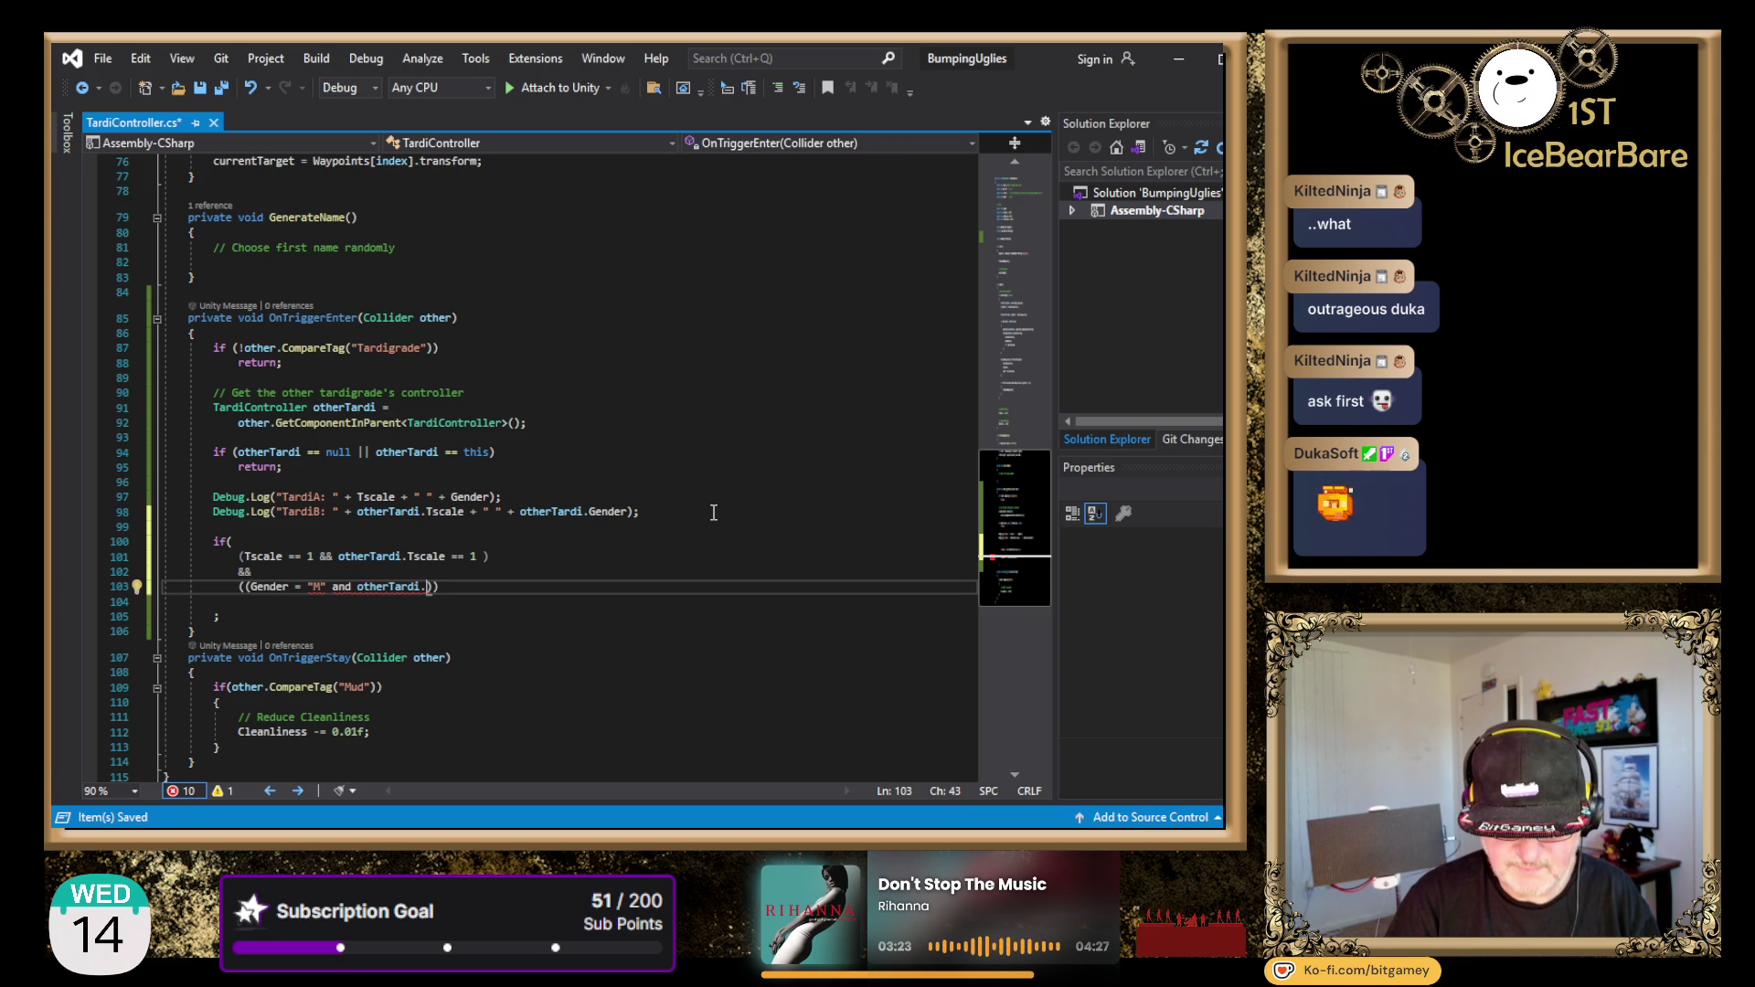
# - Correct it to ((Gender == "M" && otherTardi.Gender == "F"))
pyautogui.press('BackSpace')
pyautogui.press('Left')
pyautogui.press('BackSpace')
pyautogui.press('BackSpace')
pyautogui.press('BackSpace')
pyautogui.write('&&')
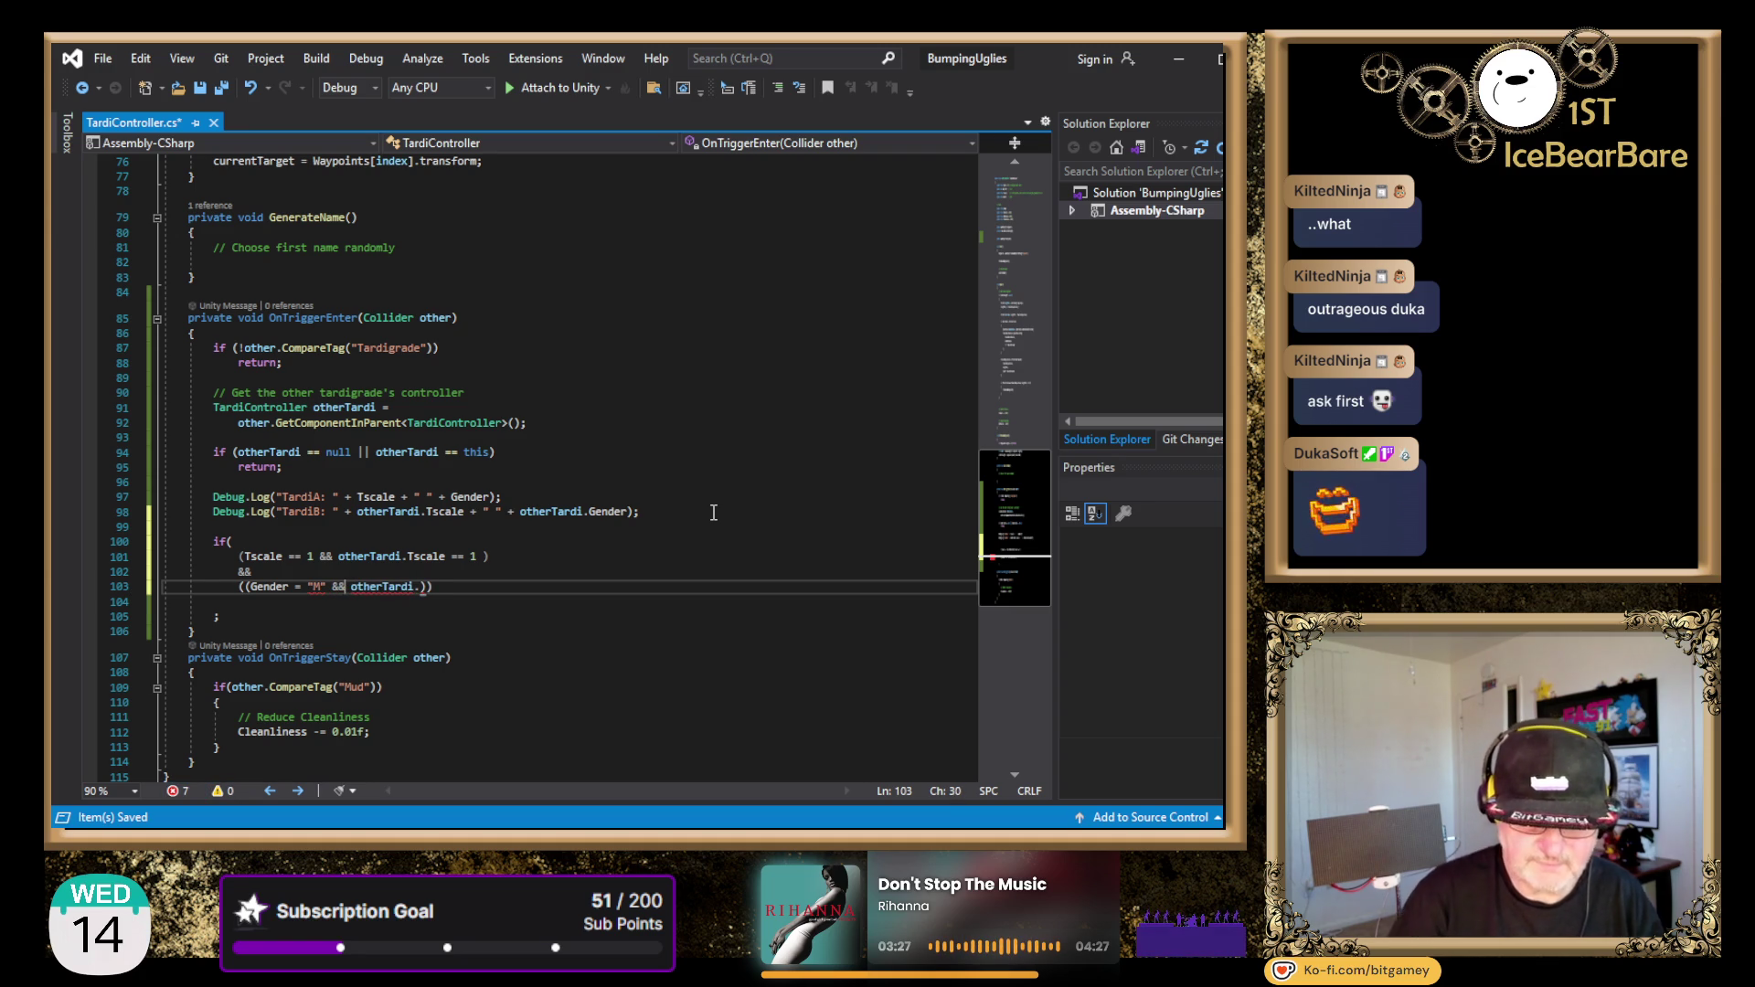
pyautogui.press('Right')
pyautogui.press('Right')
pyautogui.press('Right')
pyautogui.press('Right')
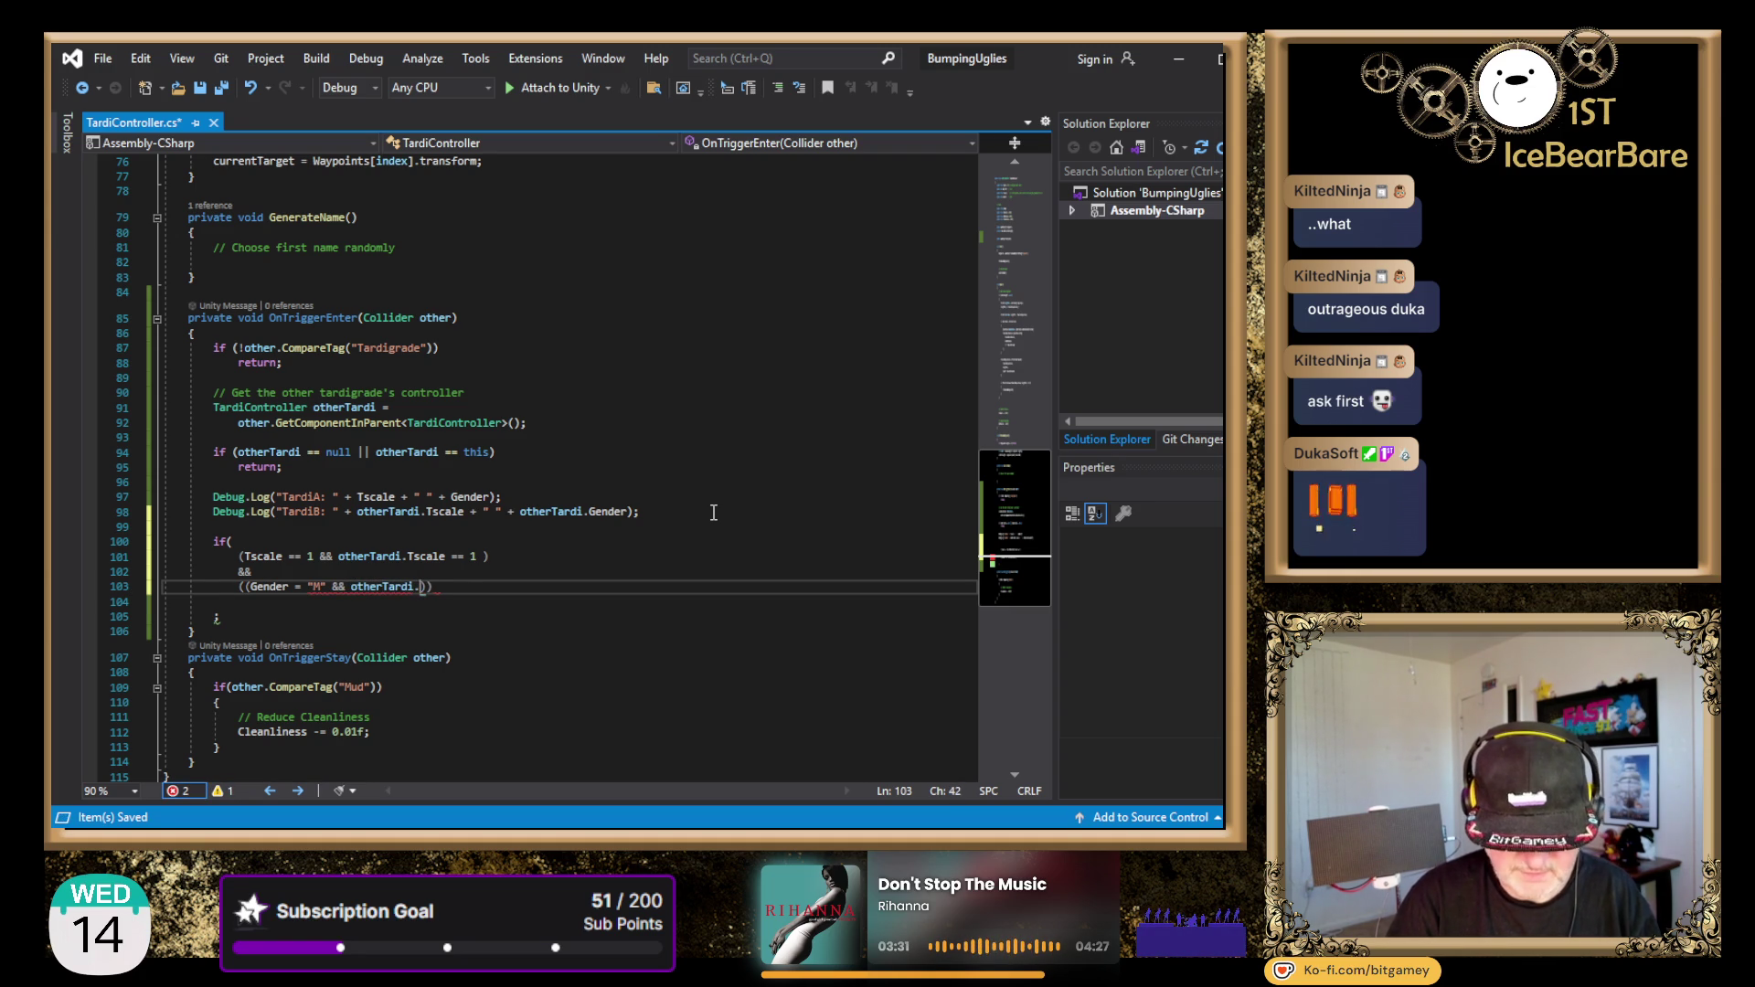
pyautogui.write('ender ')
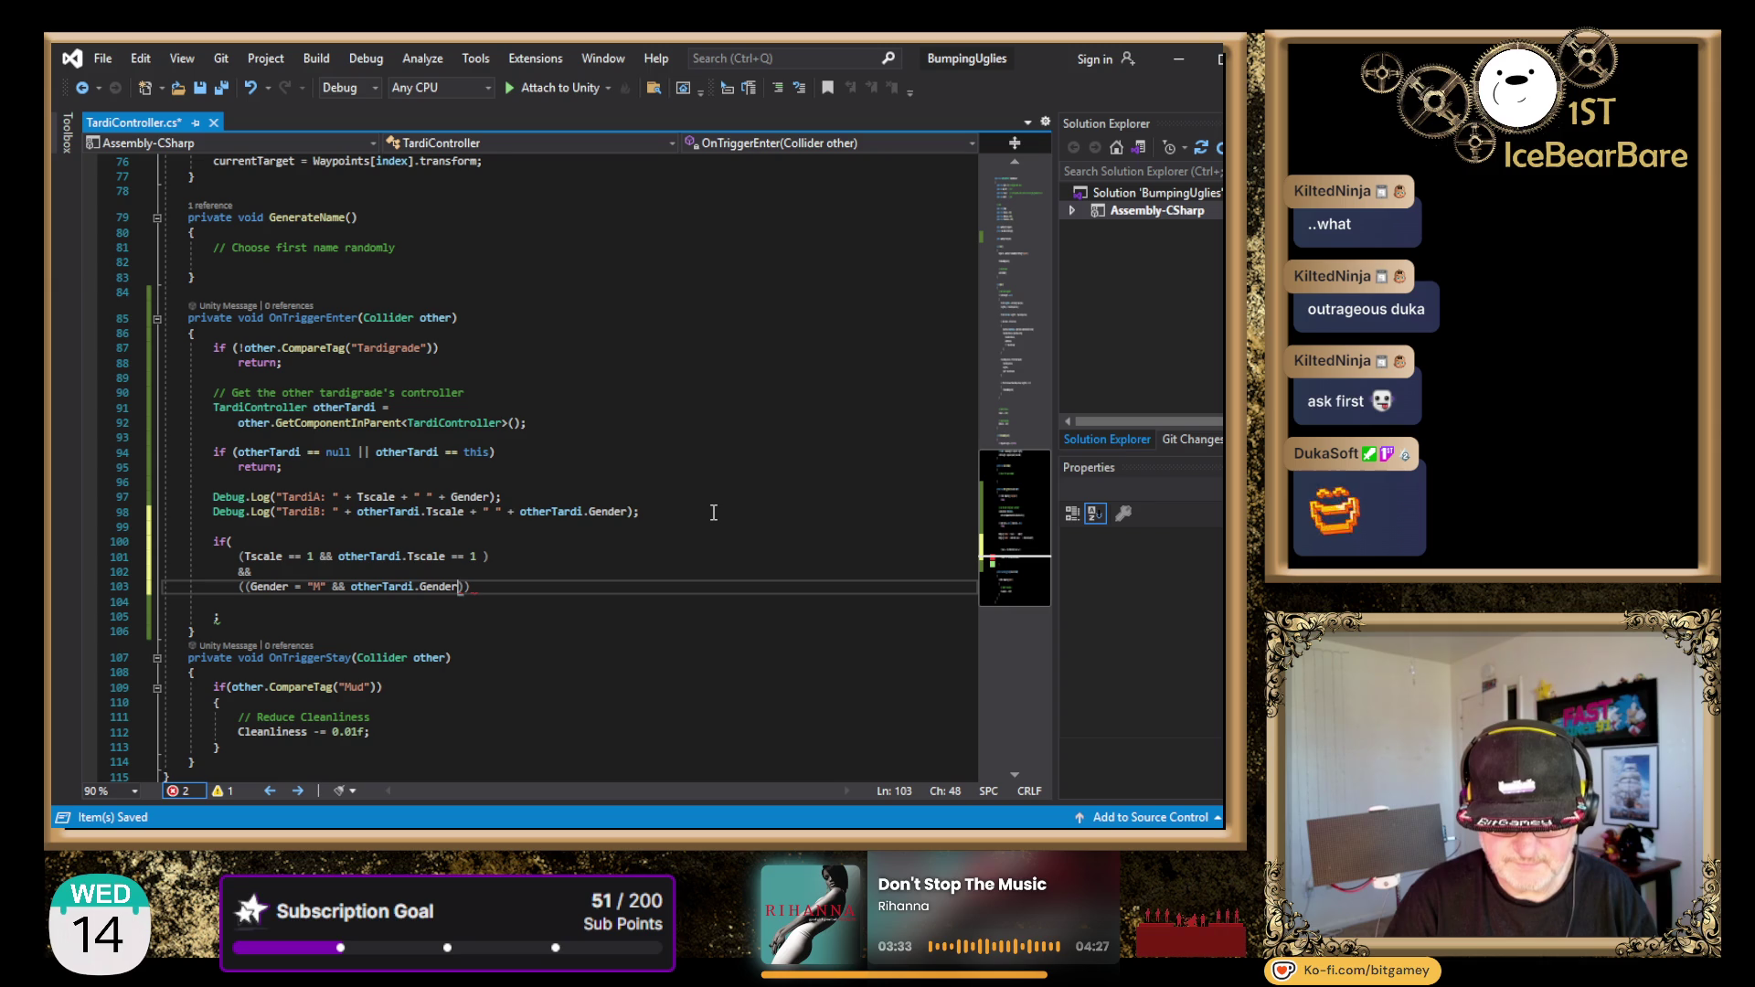
pyautogui.write('=')
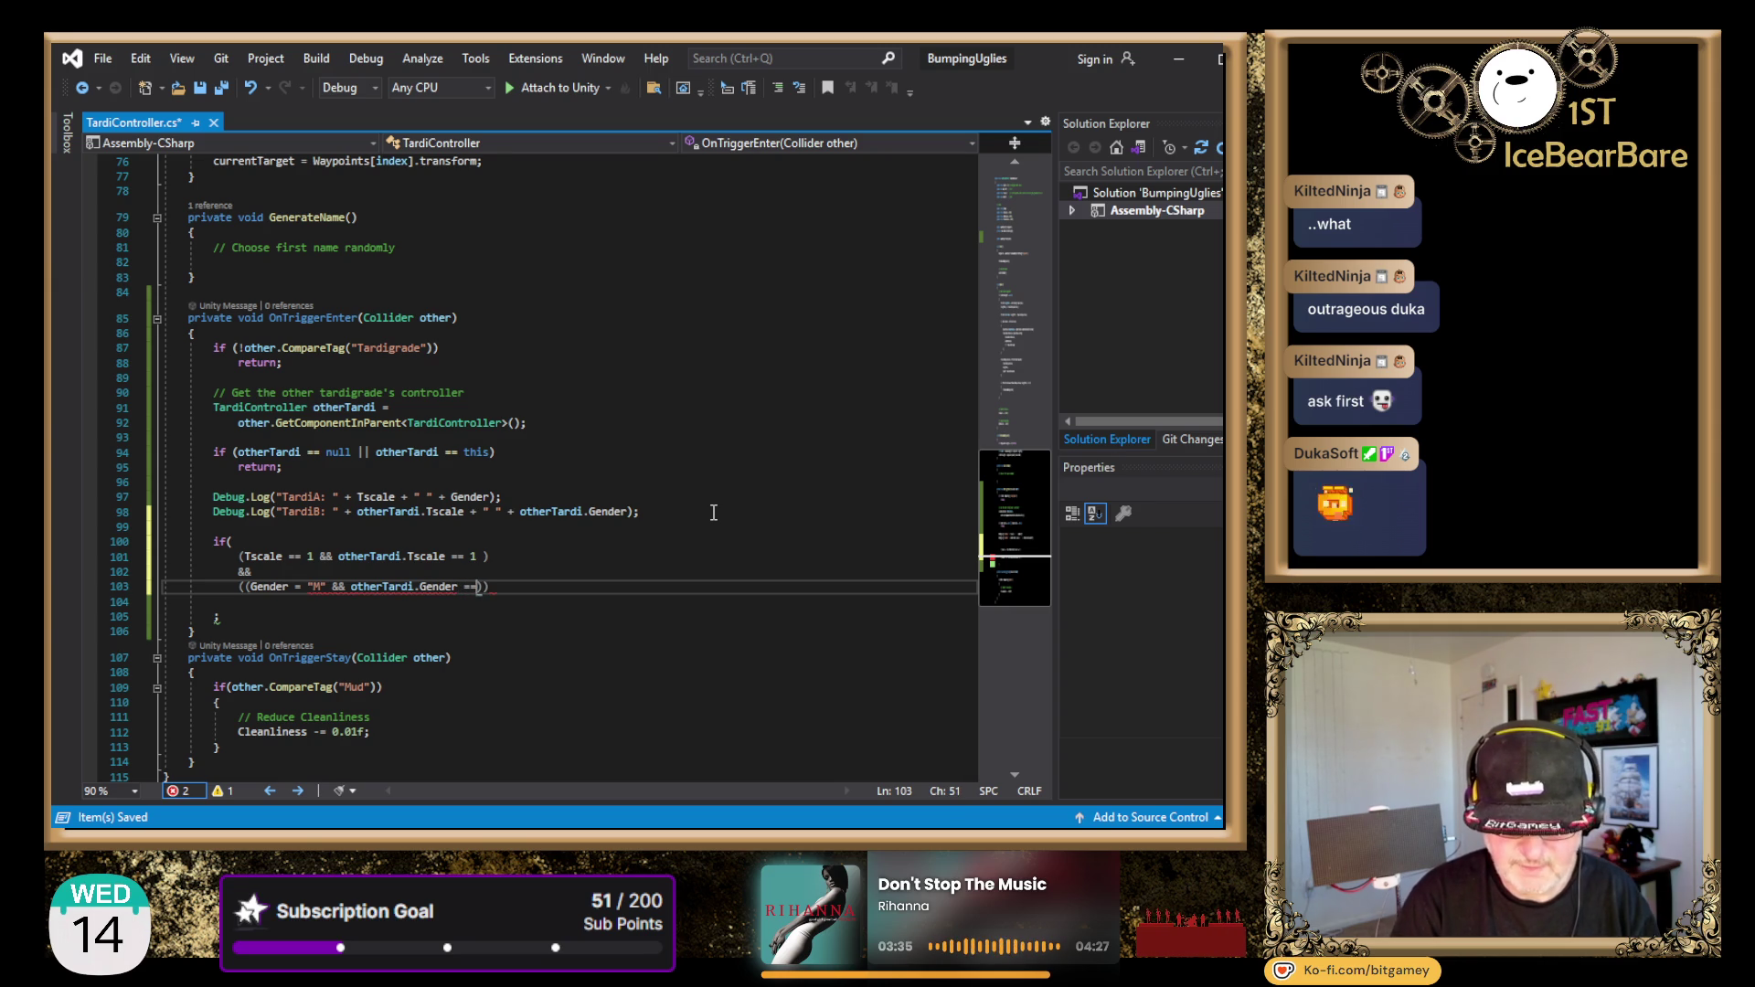
pyautogui.write('=')
pyautogui.press('End')
pyautogui.press('Left')
pyautogui.press('Left')
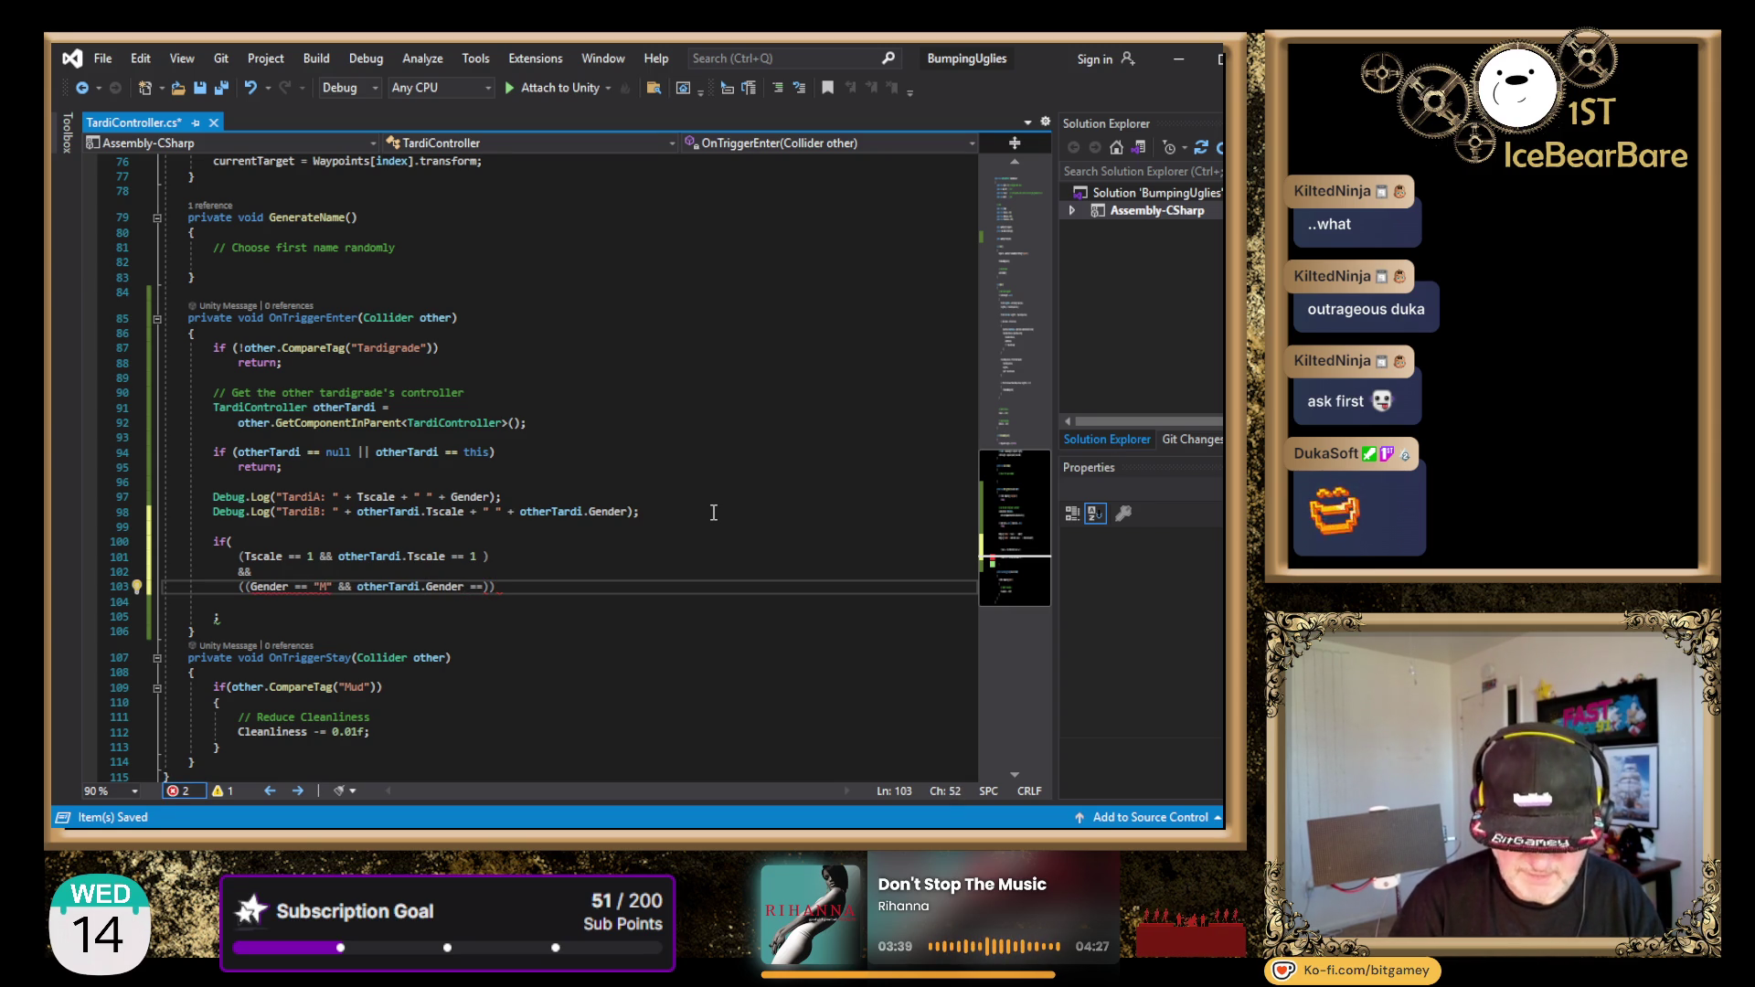
pyautogui.write('"F"')
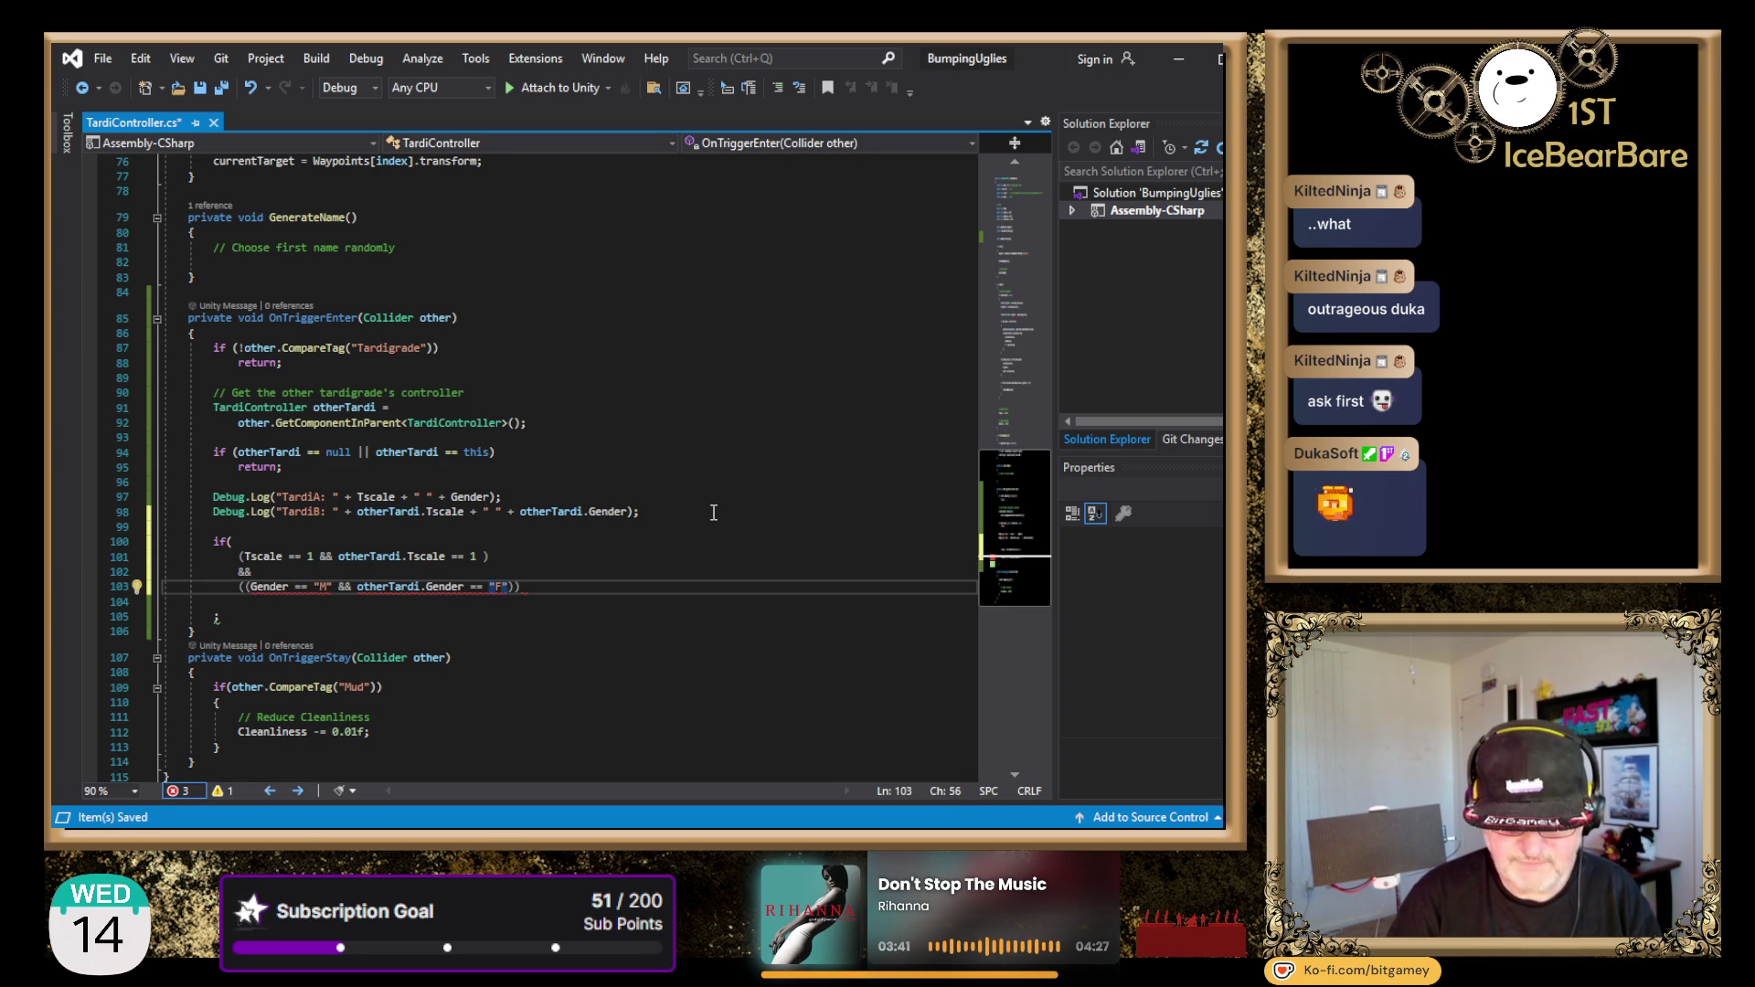
pyautogui.press('Left')
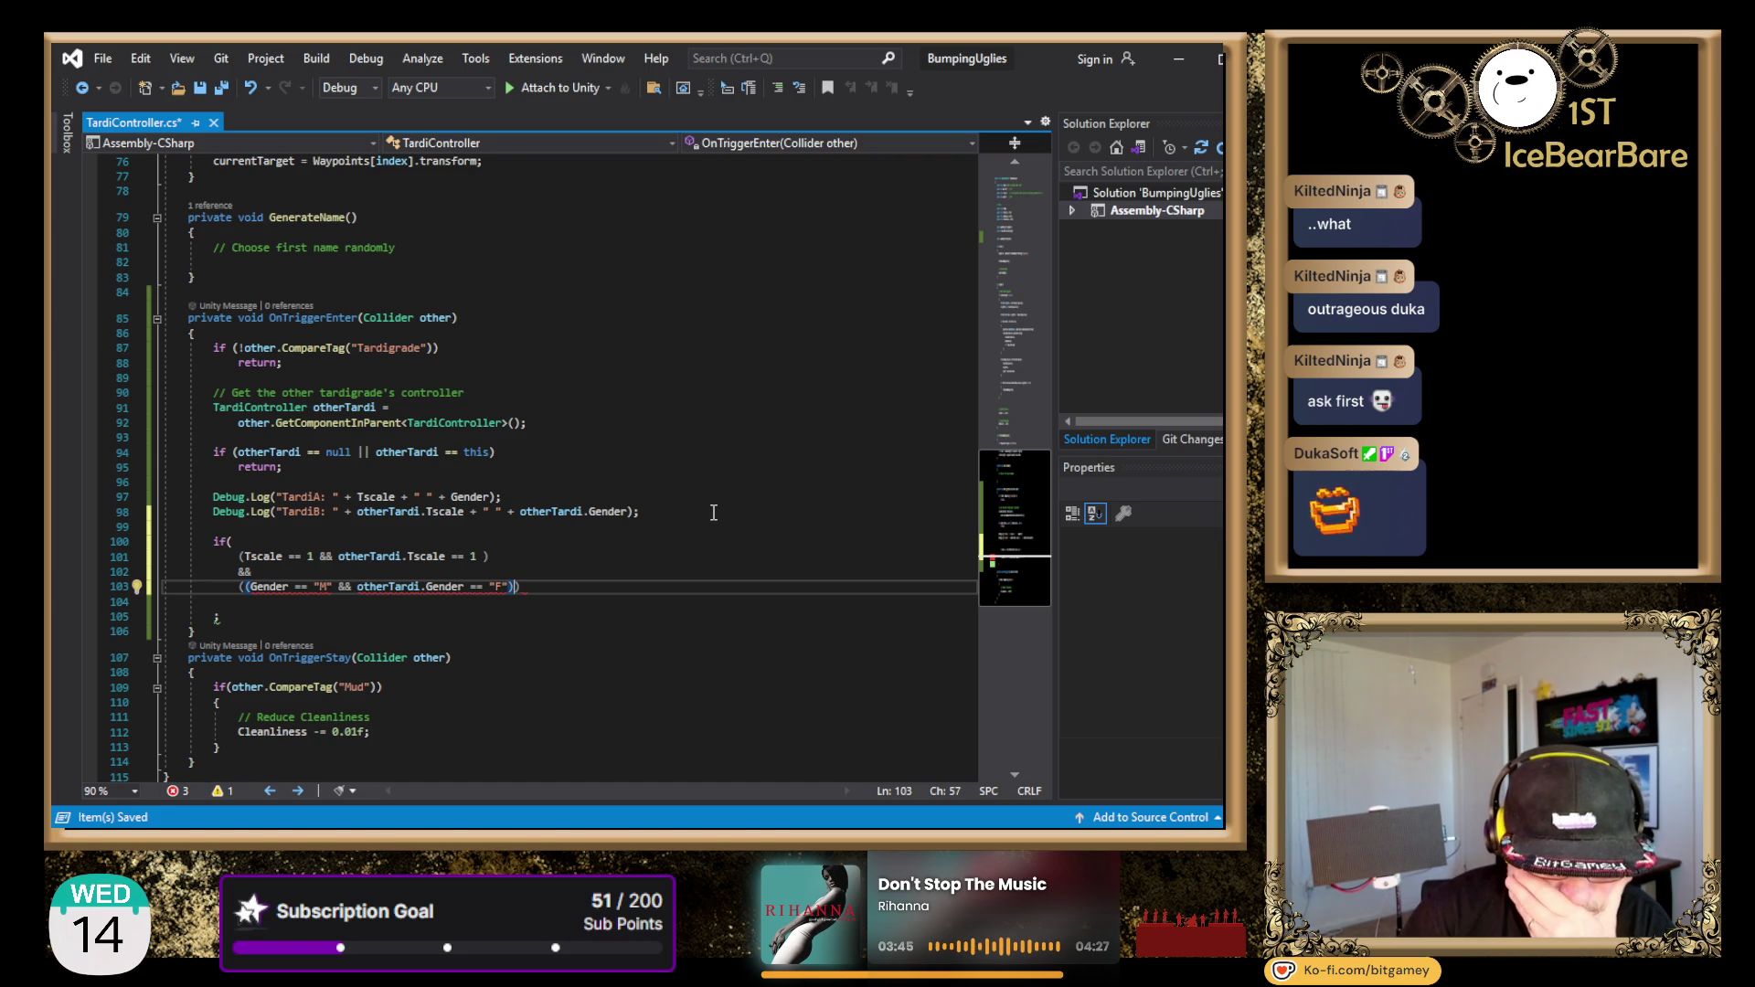
pyautogui.press('Up')
pyautogui.press('Up')
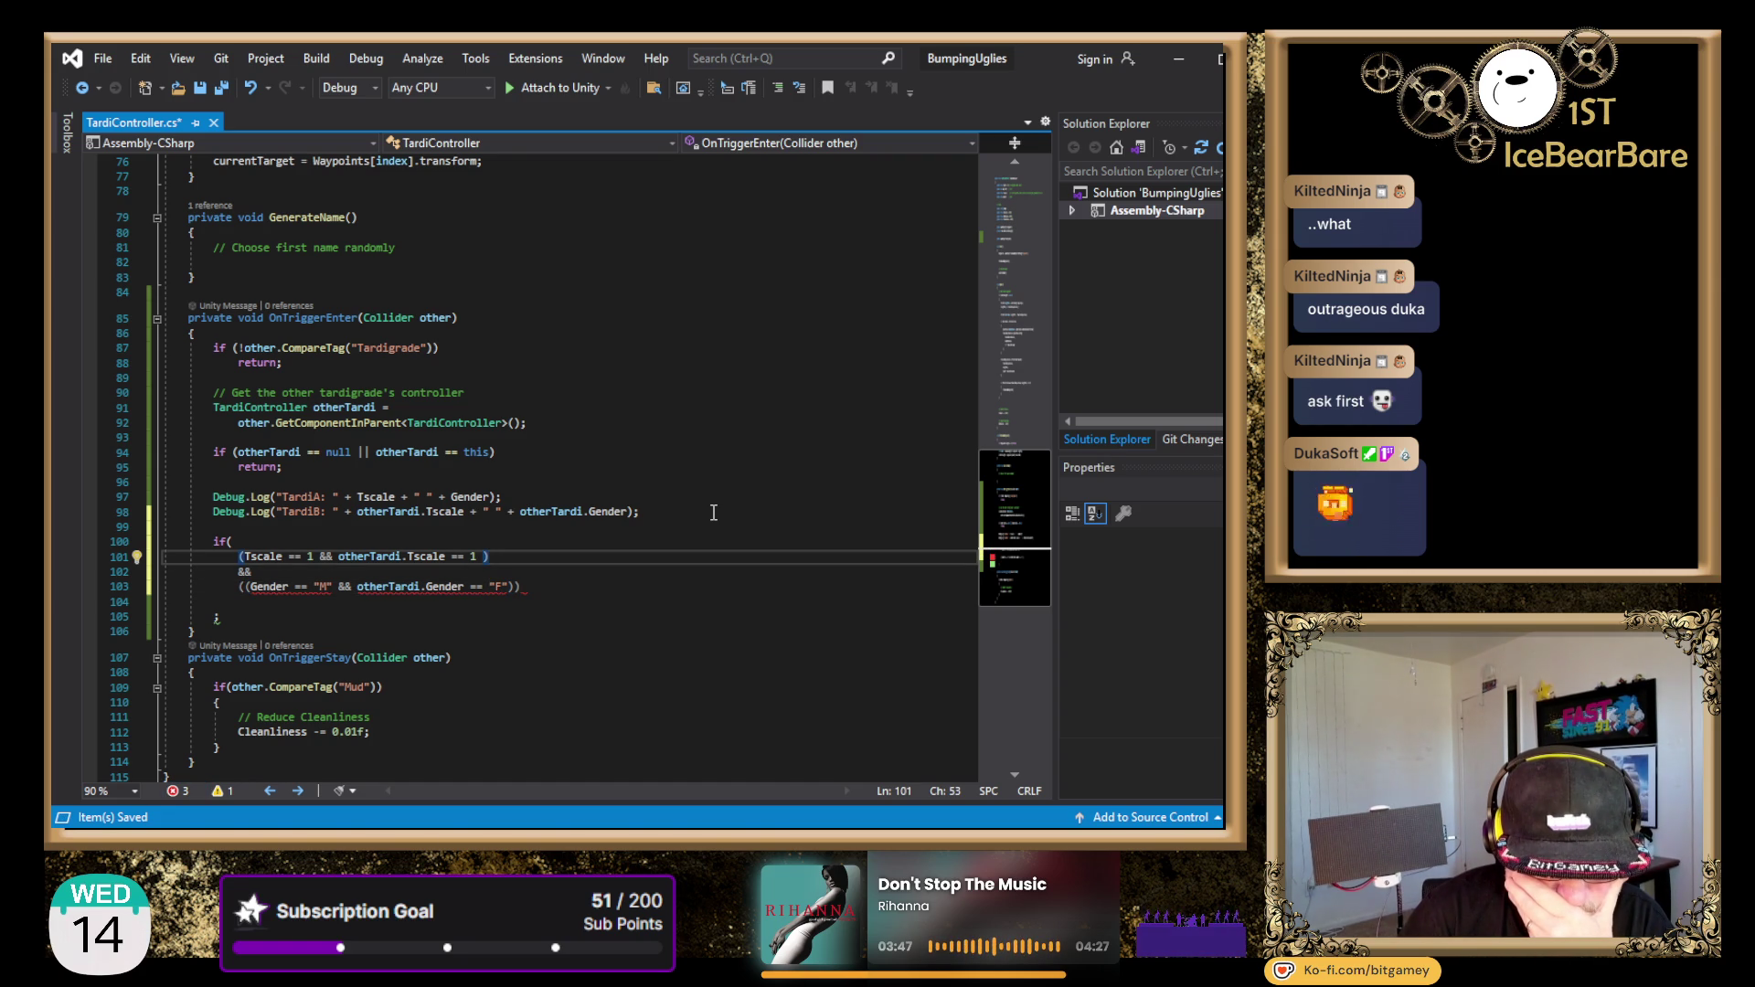
# - Put the male-female gender check on its own line and follow it with an OR operator
pyautogui.press('Down')
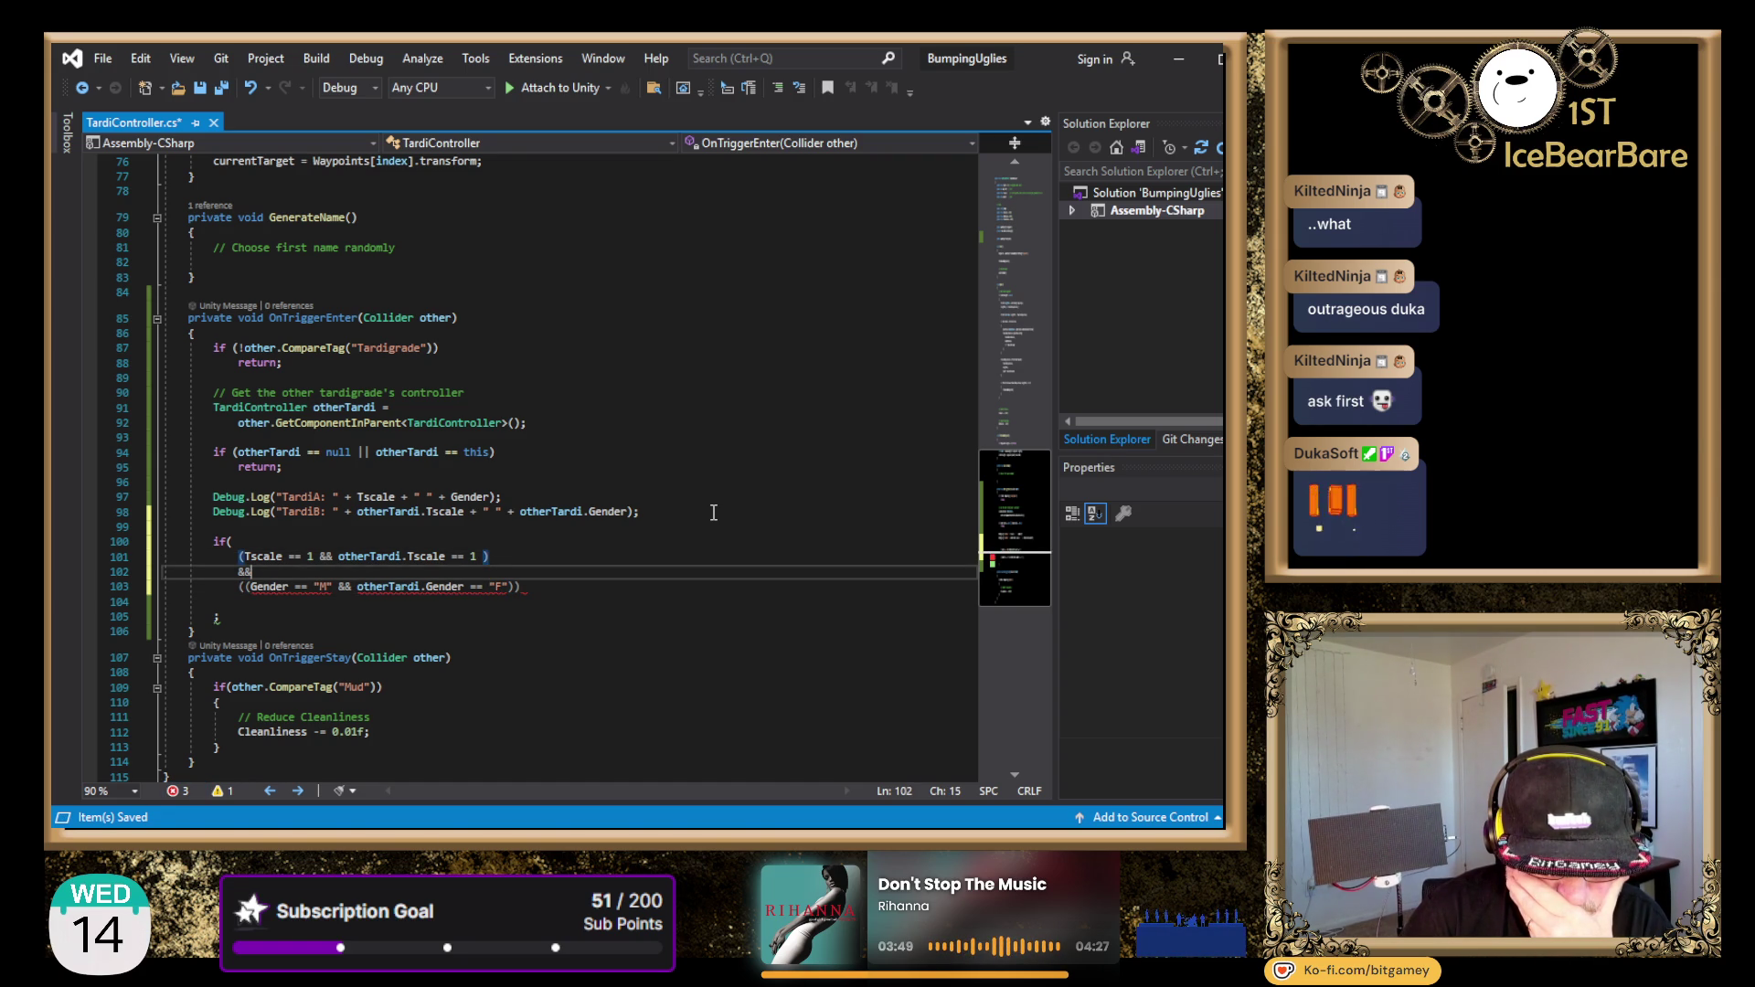
pyautogui.press('Down')
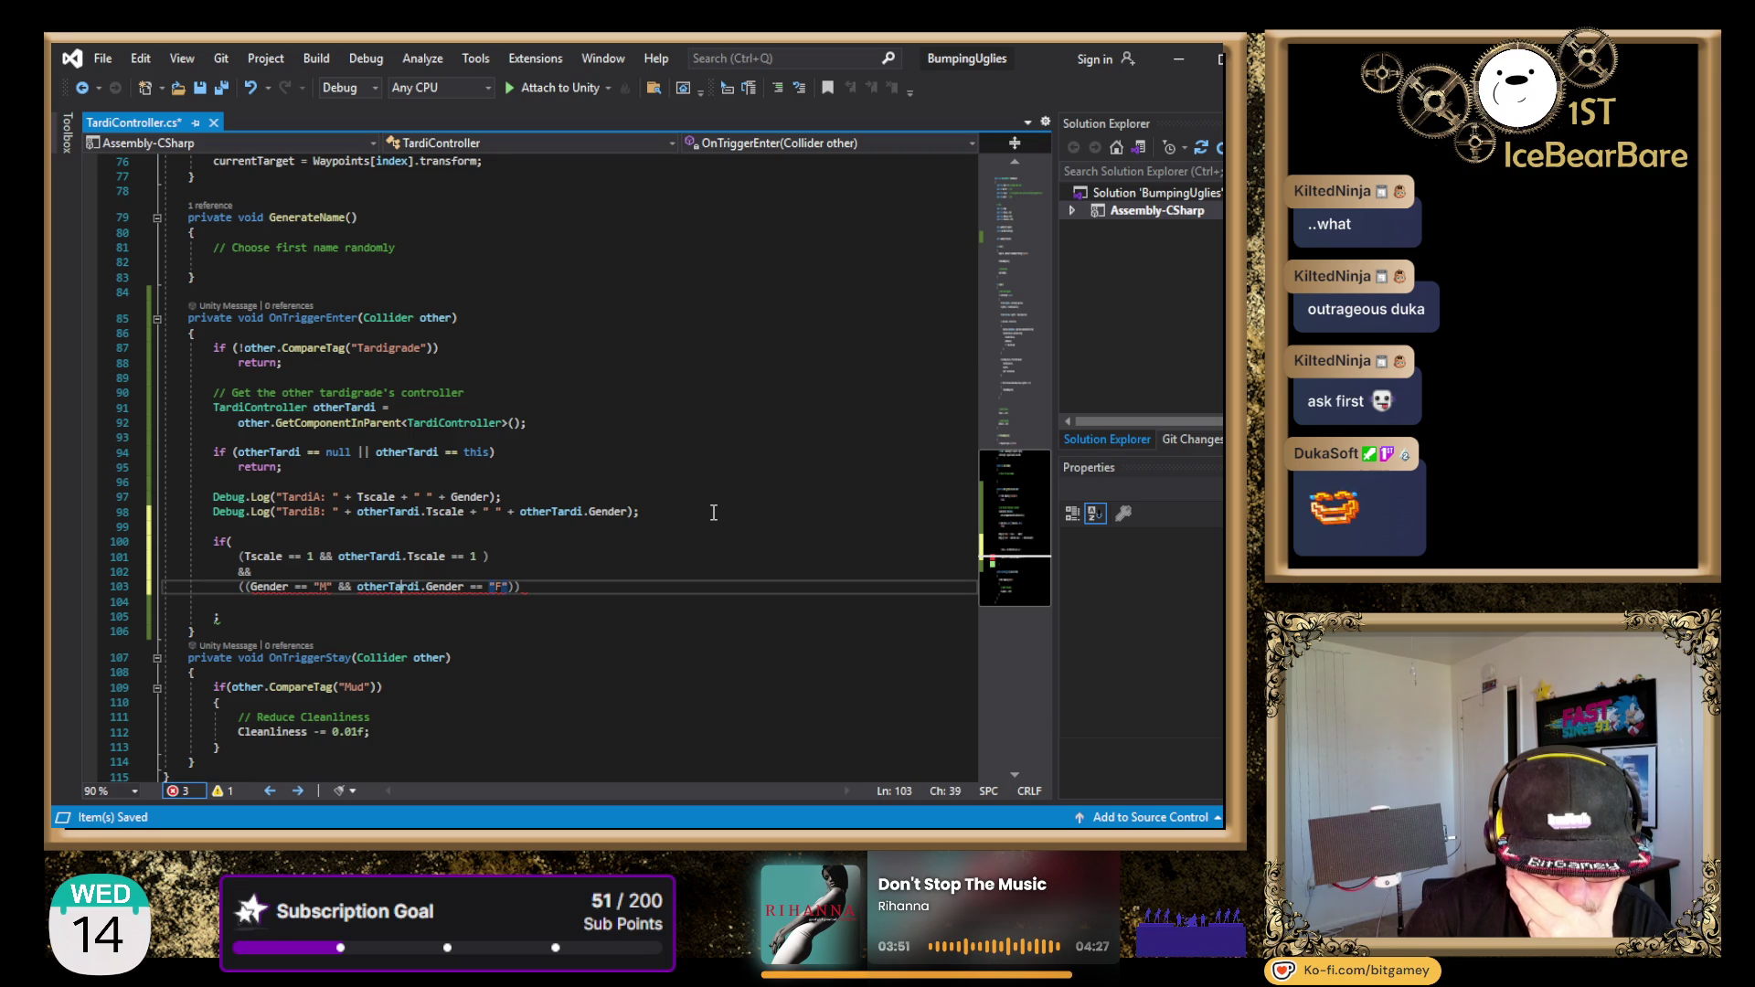
pyautogui.press('Home')
pyautogui.press('Right')
pyautogui.press('Return')
pyautogui.press('Right')
pyautogui.press('Right')
pyautogui.press('Right')
pyautogui.press('Right')
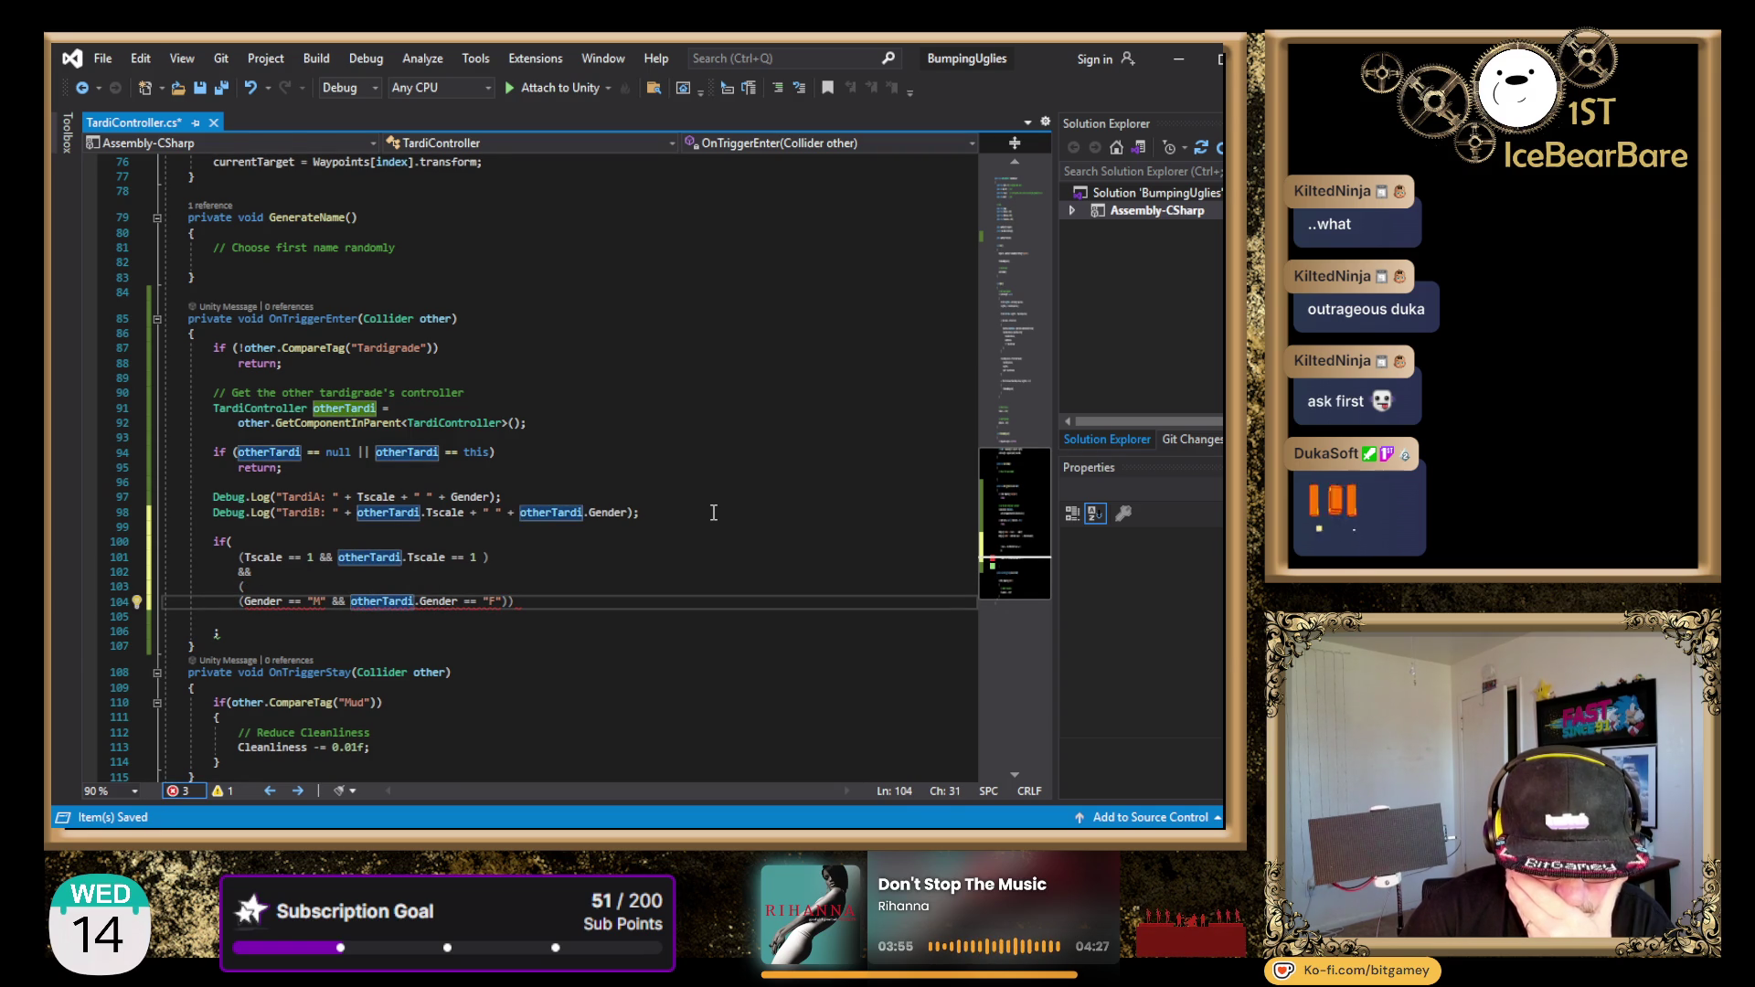
pyautogui.press('End')
pyautogui.press('Left')
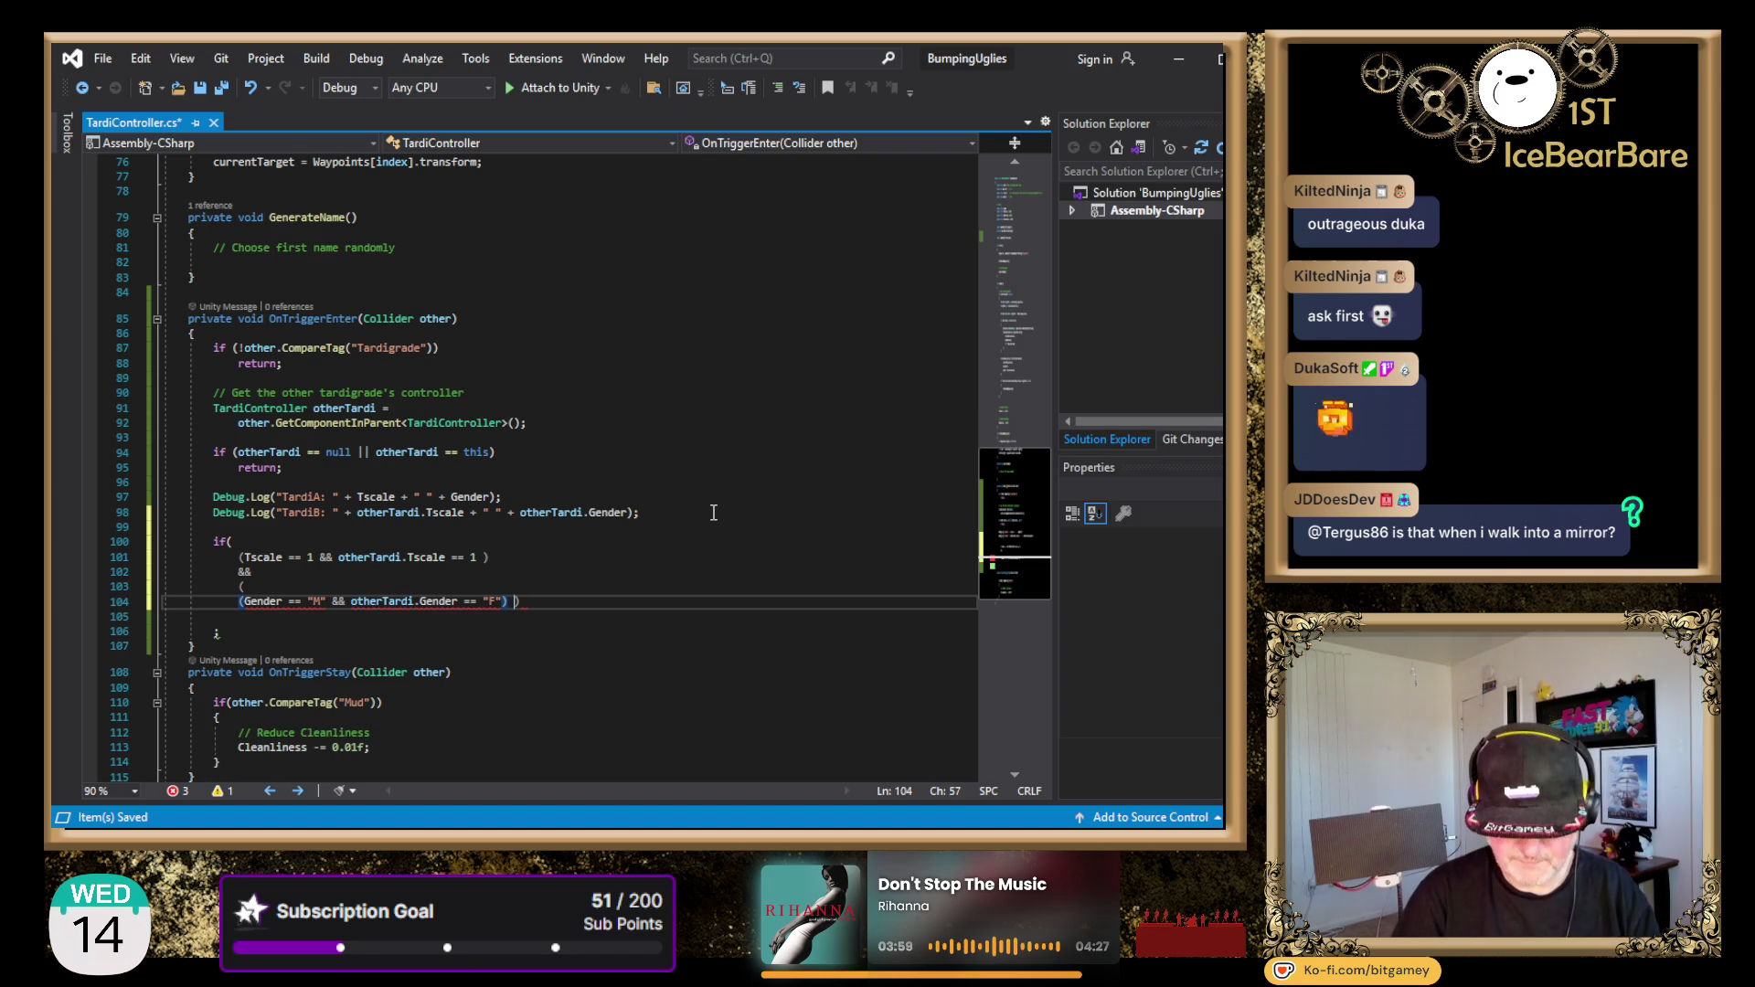
pyautogui.write('|')
pyautogui.press('Return')
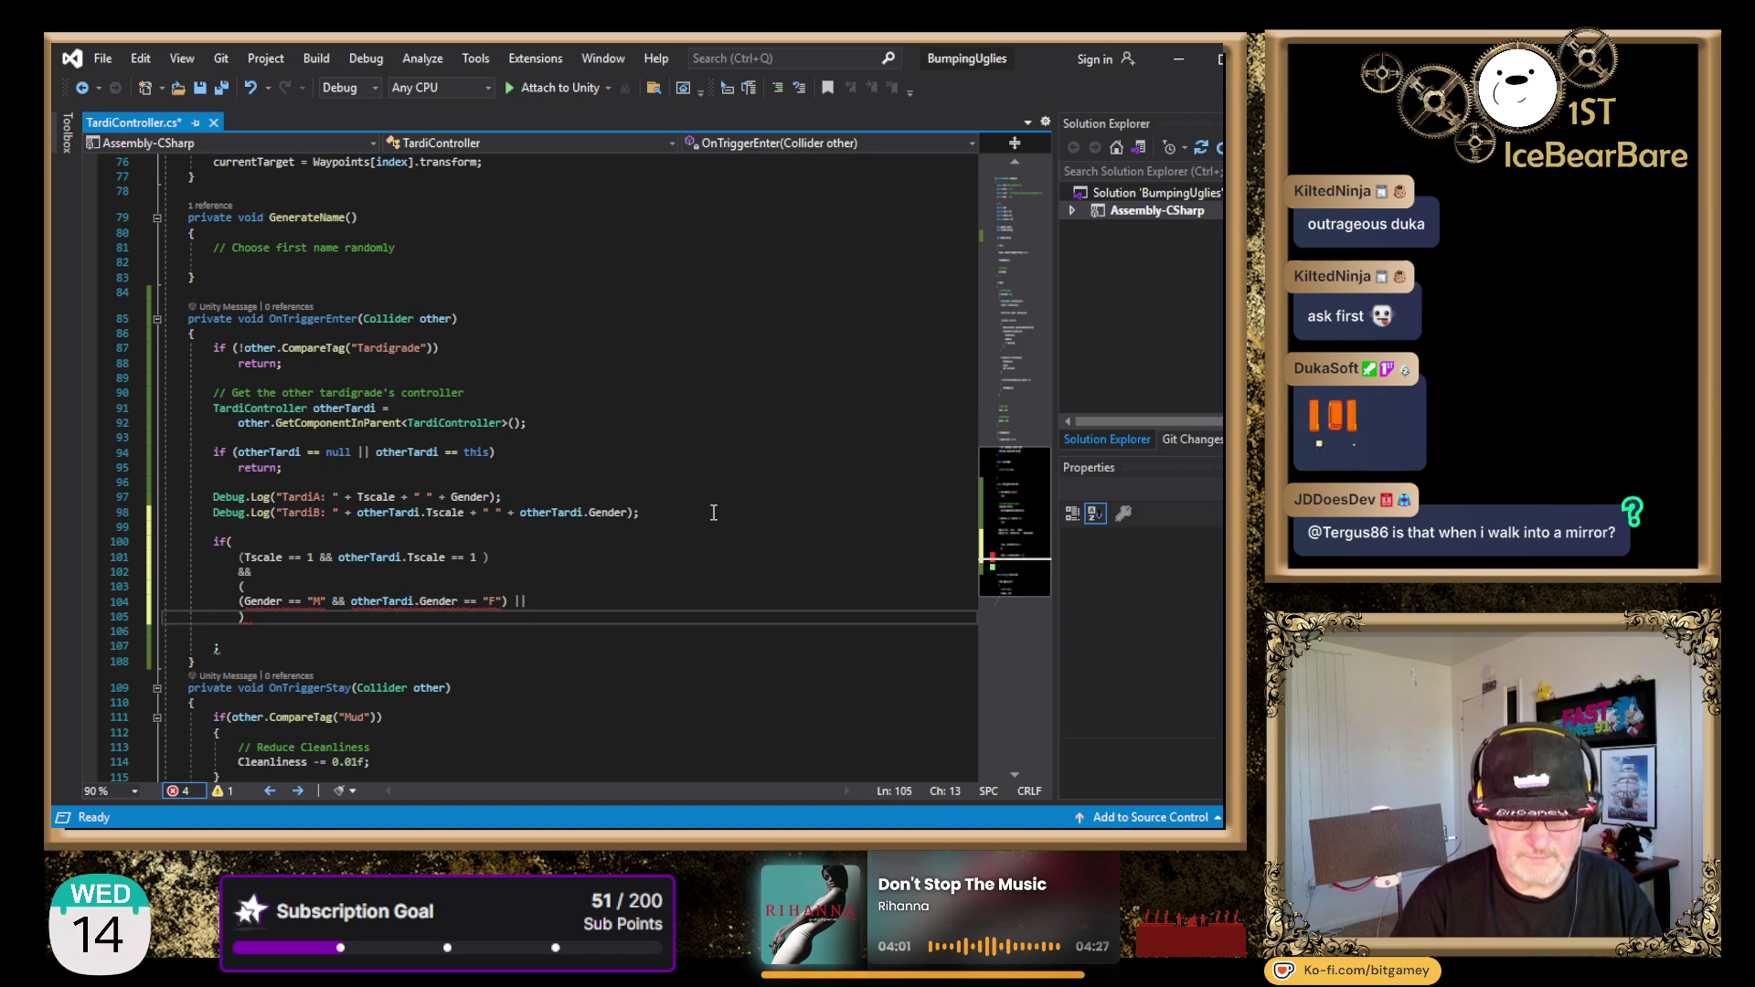
# - Duplicate the check below as (Gender == "F" && otherTardi.Gender == "M")
pyautogui.press('Up')
pyautogui.hotkey('shift', 'End')
pyautogui.hotkey('shift', 'Left')
pyautogui.hotkey('shift', 'Left')
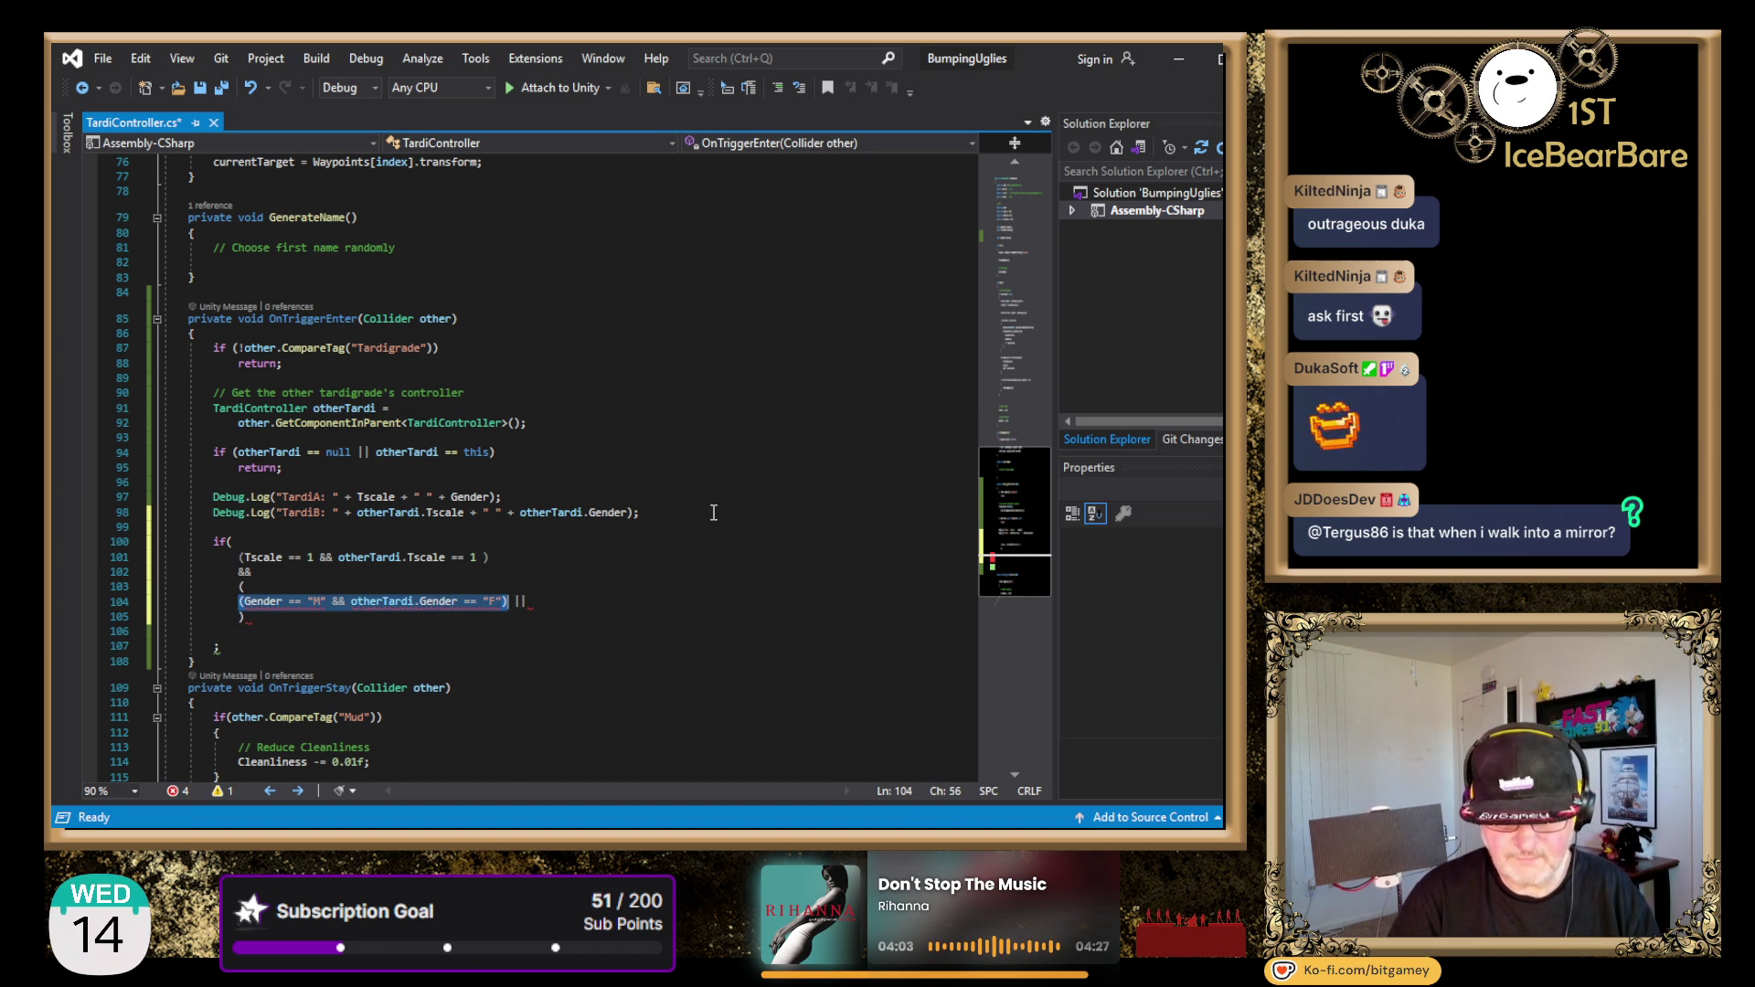
pyautogui.hotkey('ctrl', 'c')
pyautogui.press('Down')
pyautogui.press('Home')
pyautogui.hotkey('ctrl', 'v')
pyautogui.press('Home')
pyautogui.press('Right')
pyautogui.press('BackSpace')
pyautogui.write('F')
pyautogui.press('Right')
pyautogui.hotkey('ctrl', 'Right')
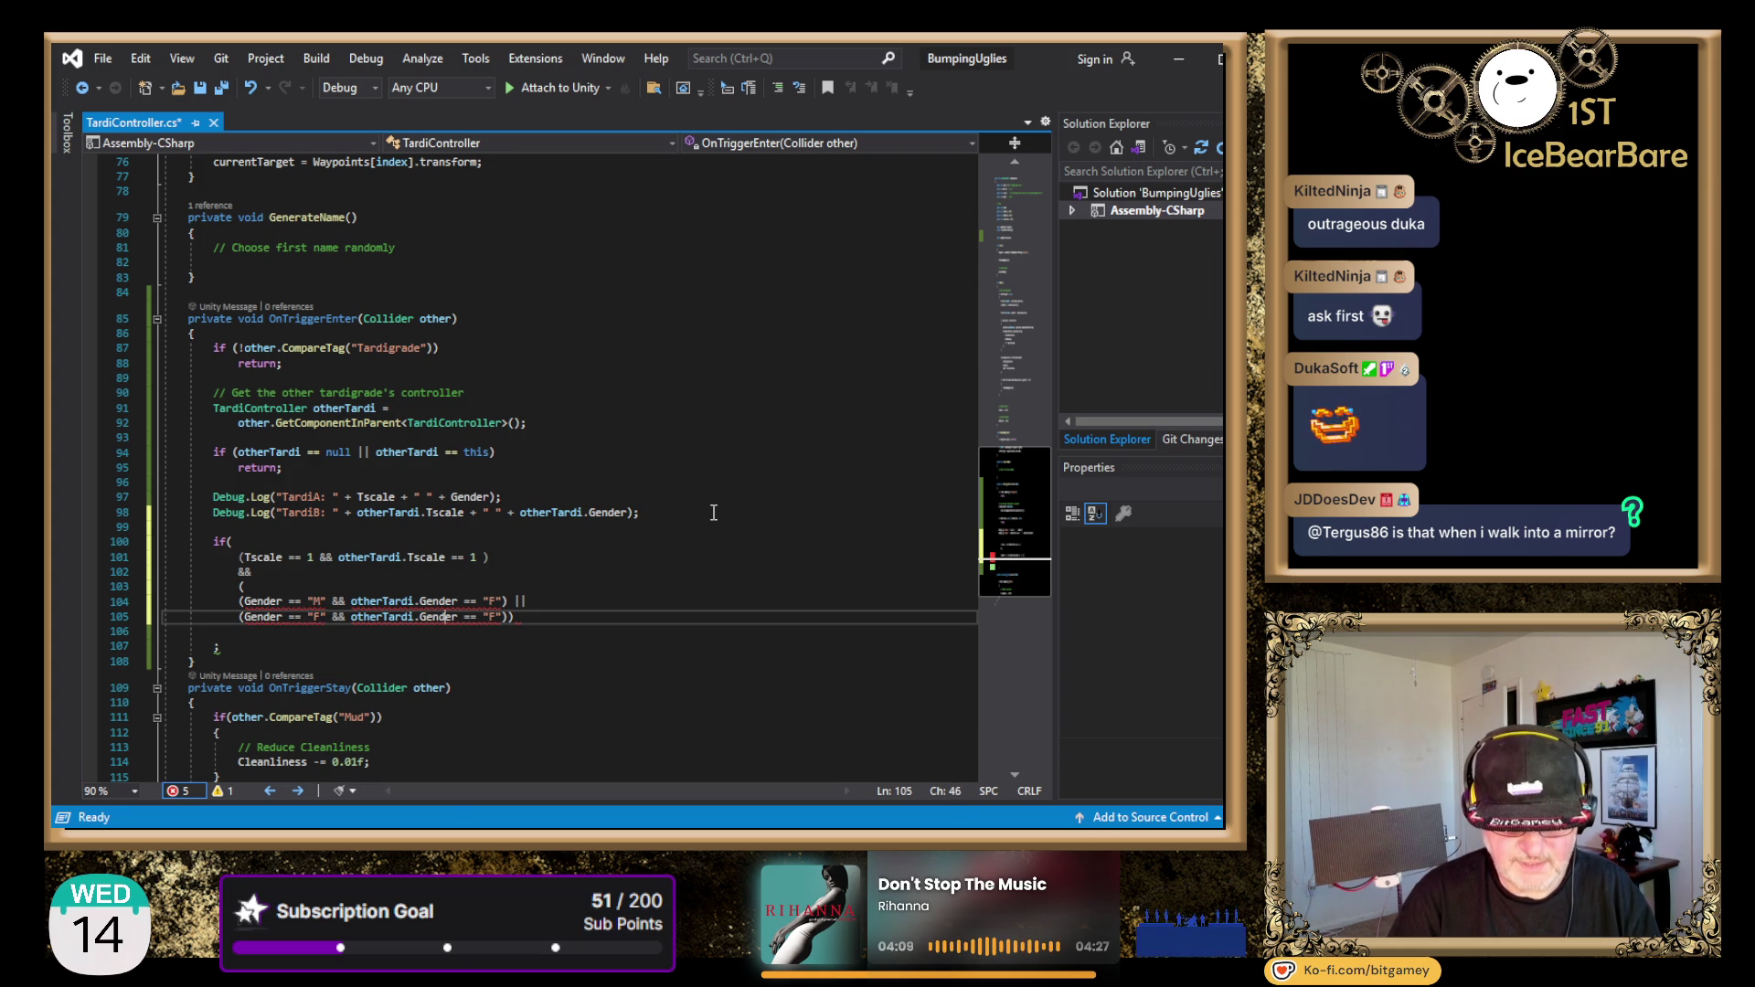
pyautogui.press('Right')
pyautogui.press('Right')
pyautogui.press('Right')
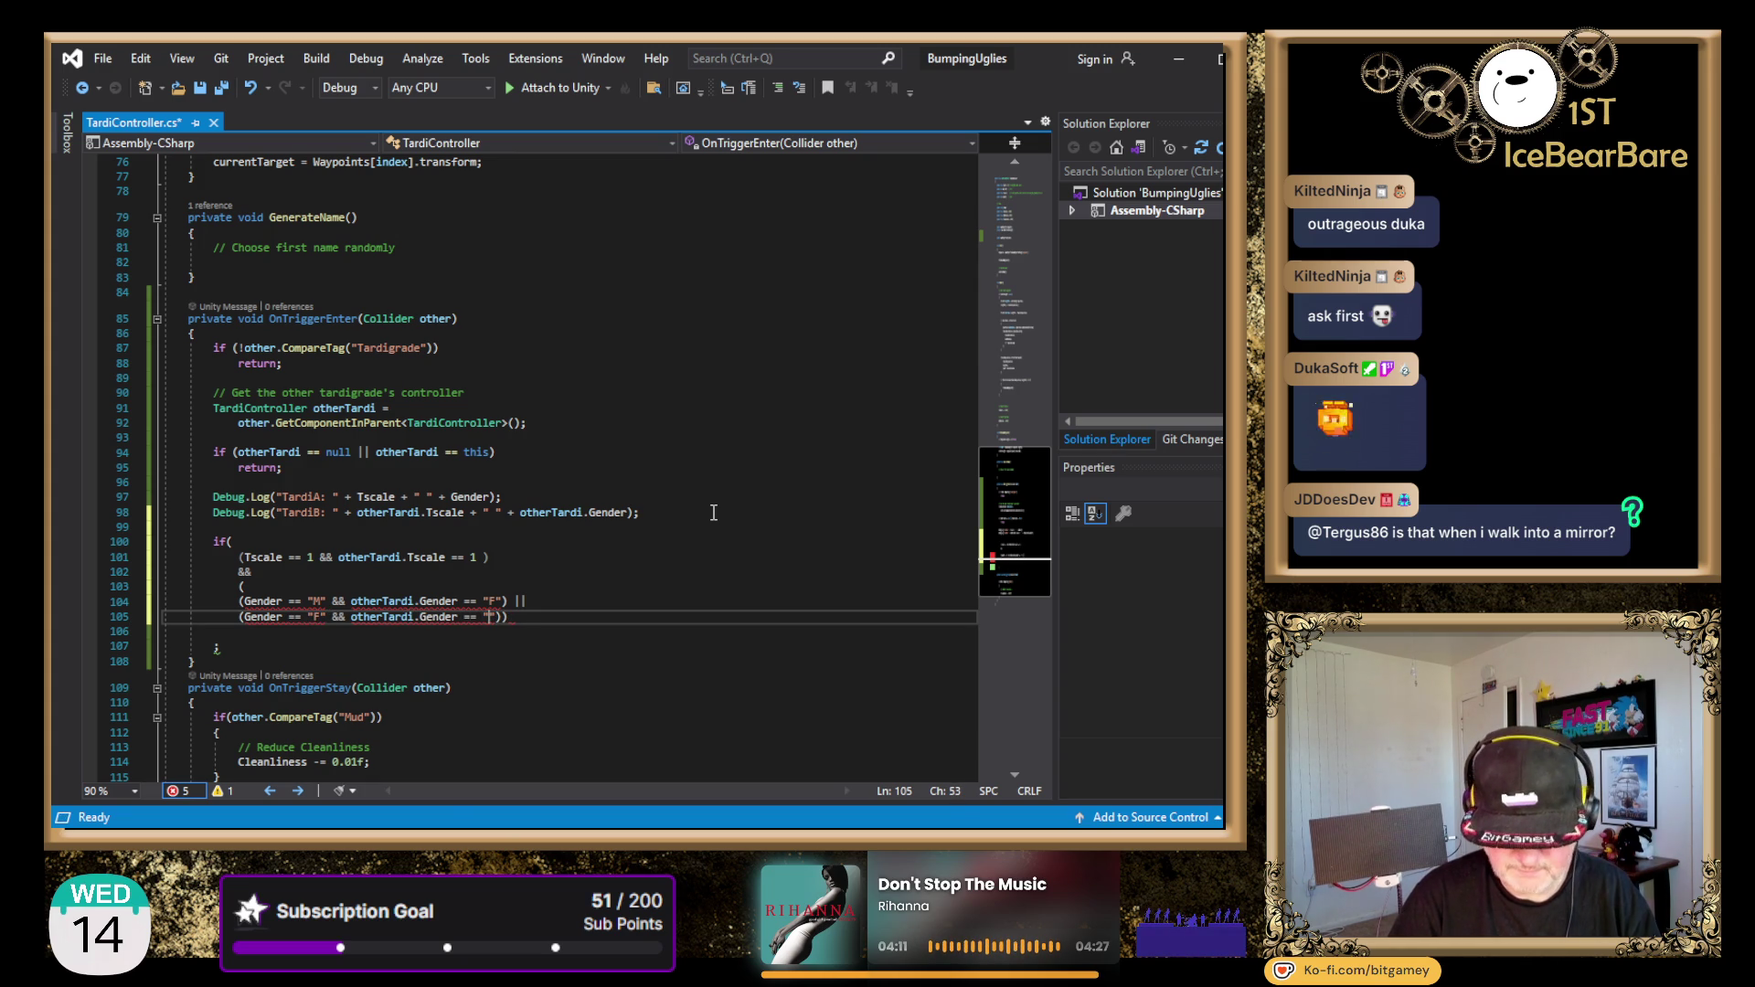
pyautogui.write('M')
pyautogui.press('Return')
# - Add an opening brace and expand it into the if-body block
pyautogui.write('{')
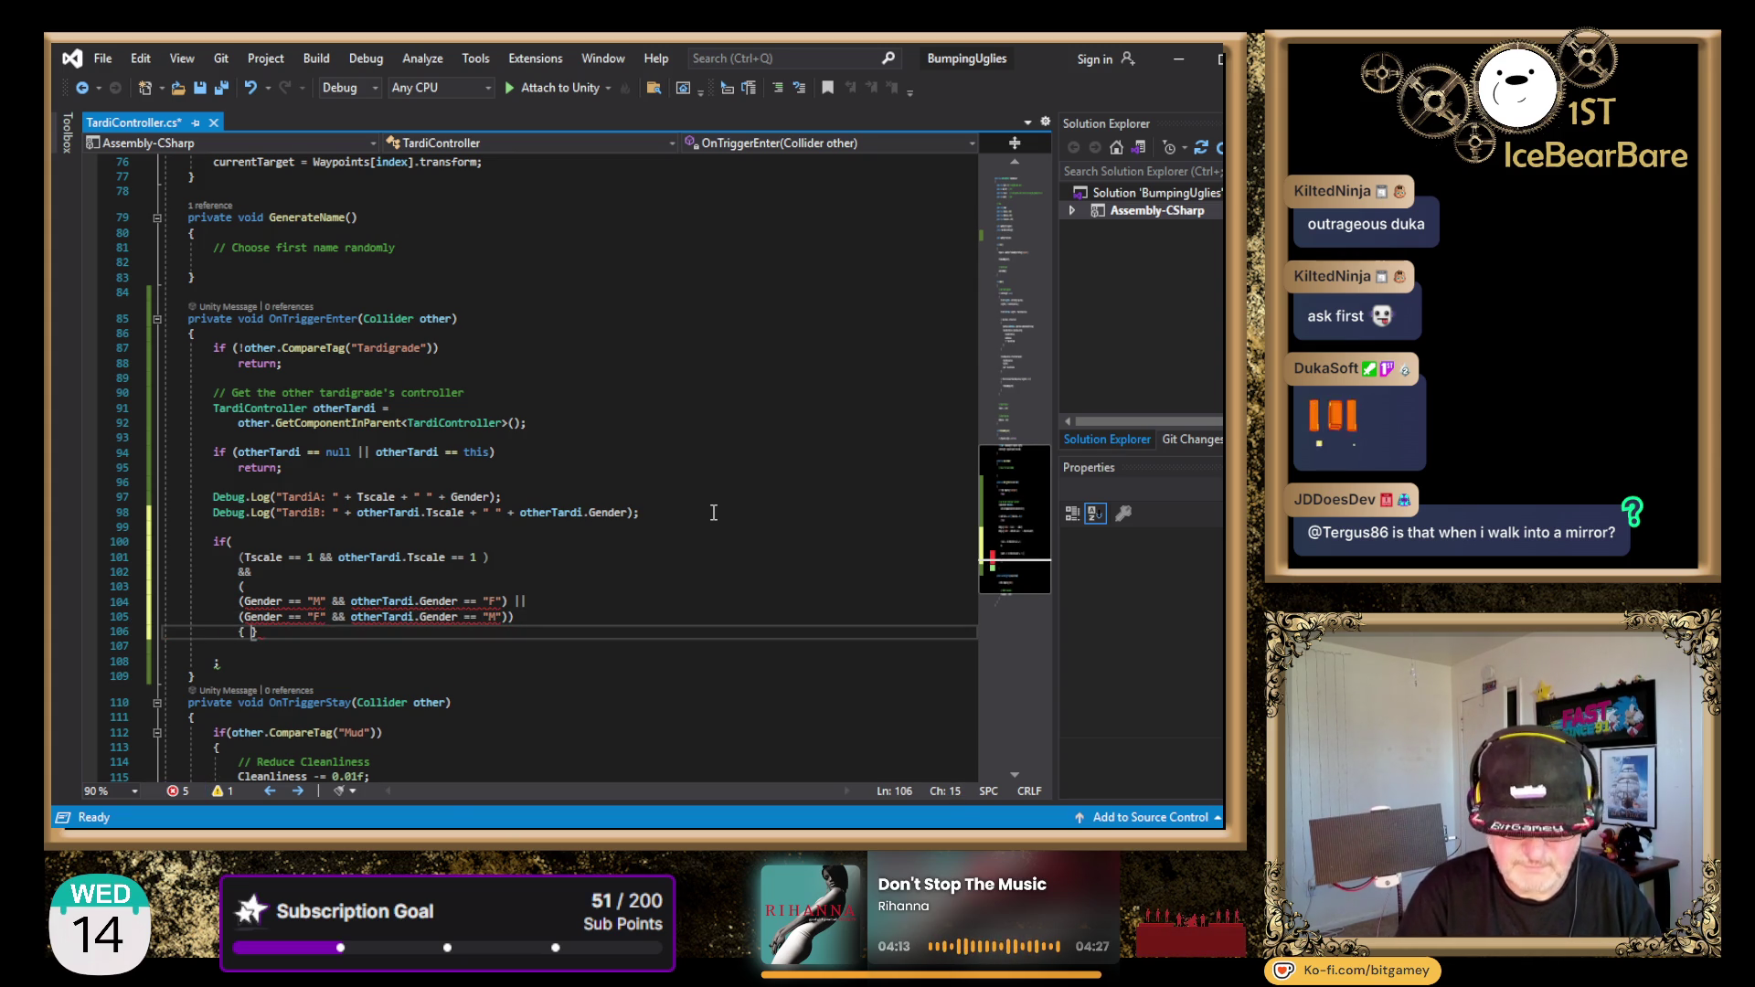
pyautogui.press('Return')
pyautogui.press('Up')
pyautogui.press('Up')
pyautogui.press('Up')
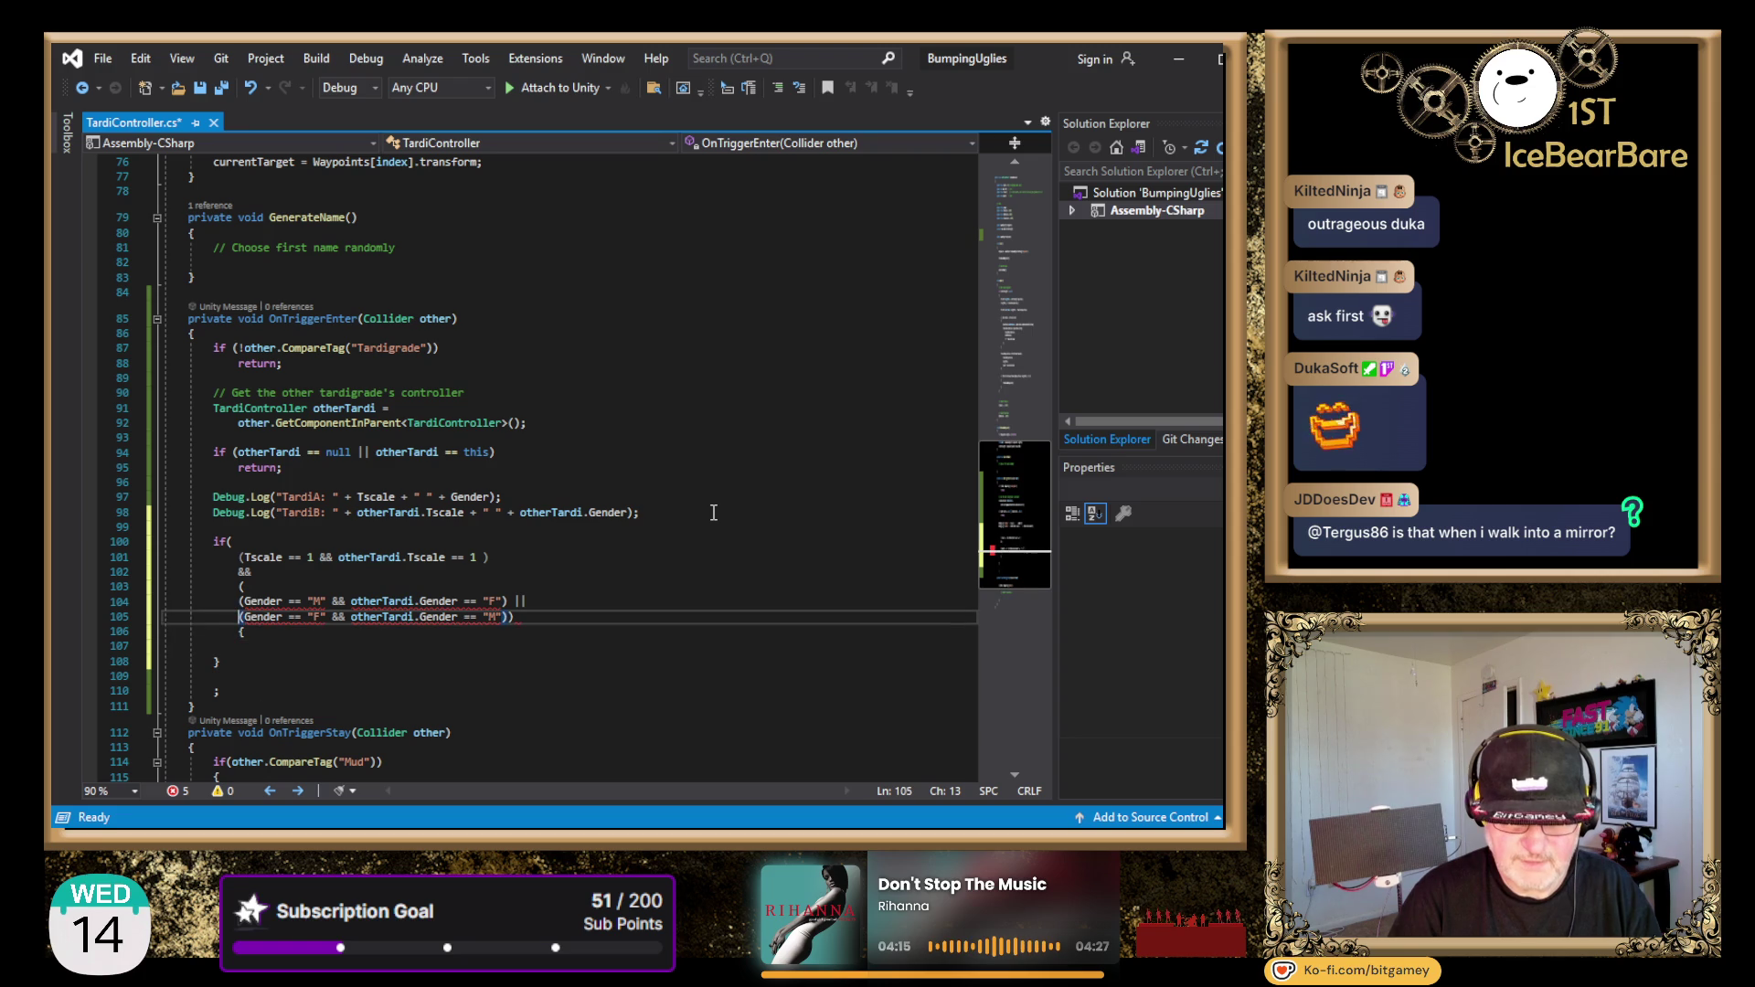
pyautogui.press('Up')
pyautogui.press('Up')
pyautogui.press('Up')
pyautogui.press('Down')
pyautogui.press('Down')
pyautogui.press('Down')
pyautogui.press('End')
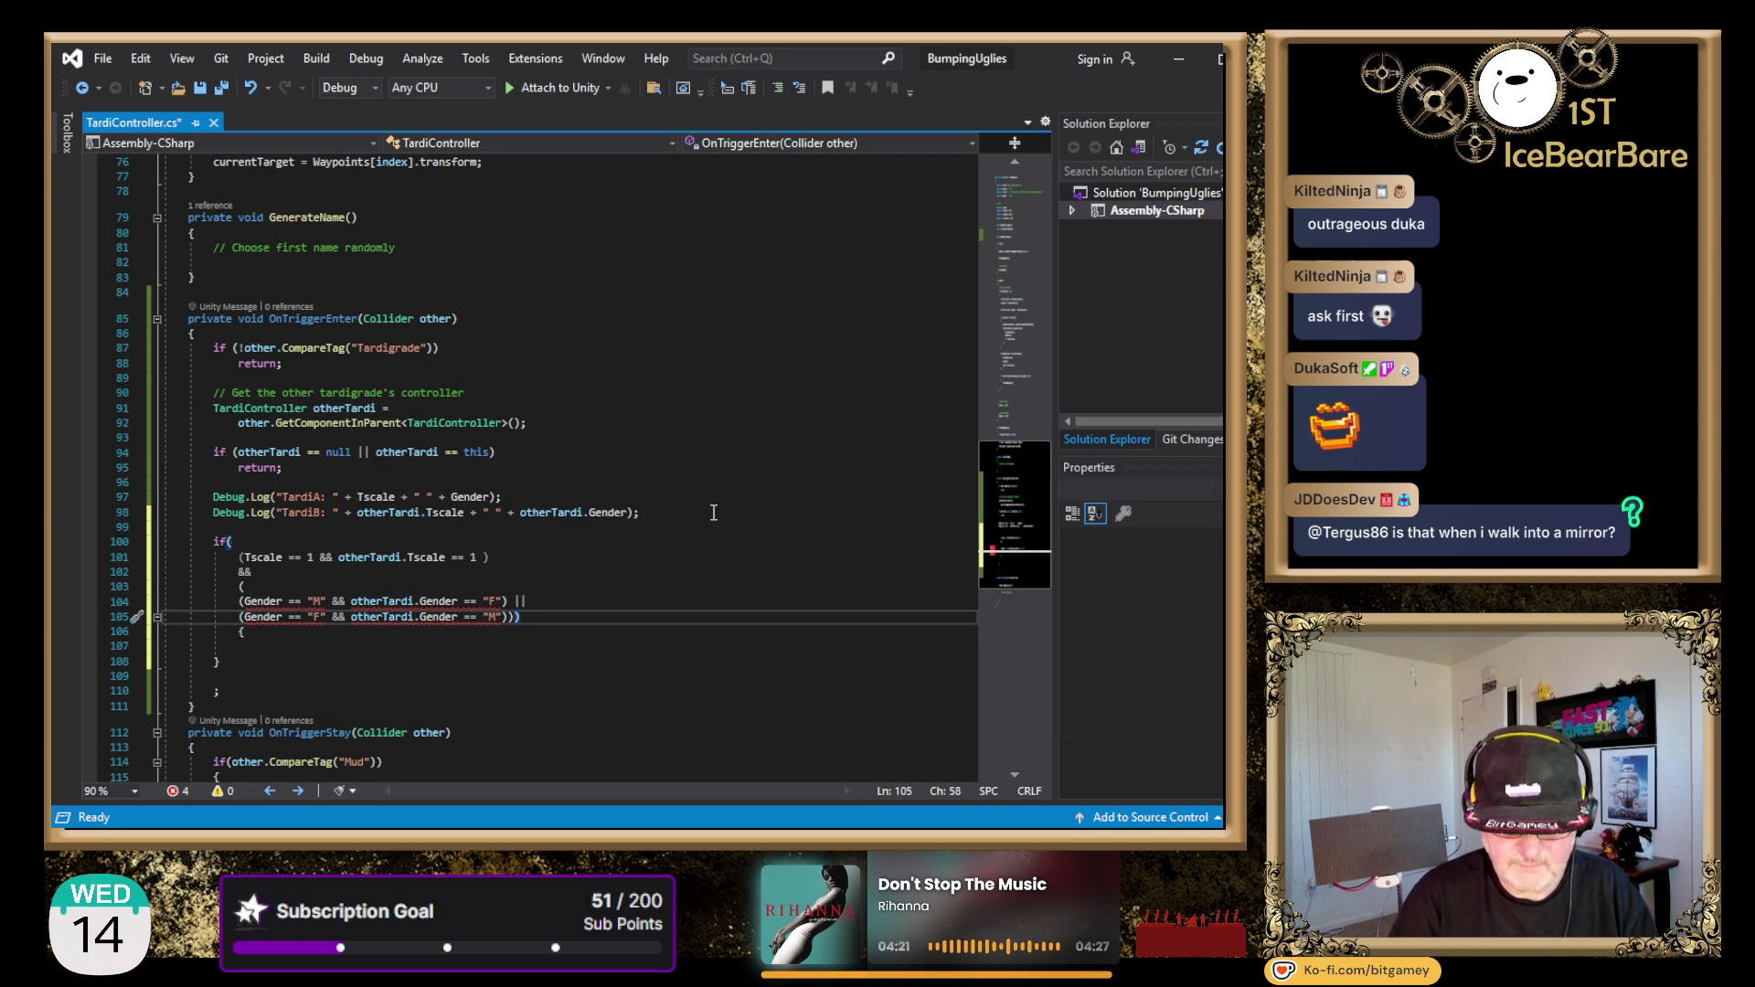
# - Move the condition's closing parenthesis onto its own aligned line and tidy the scale check
pyautogui.press('Up')
pyautogui.press('Up')
pyautogui.press('Up')
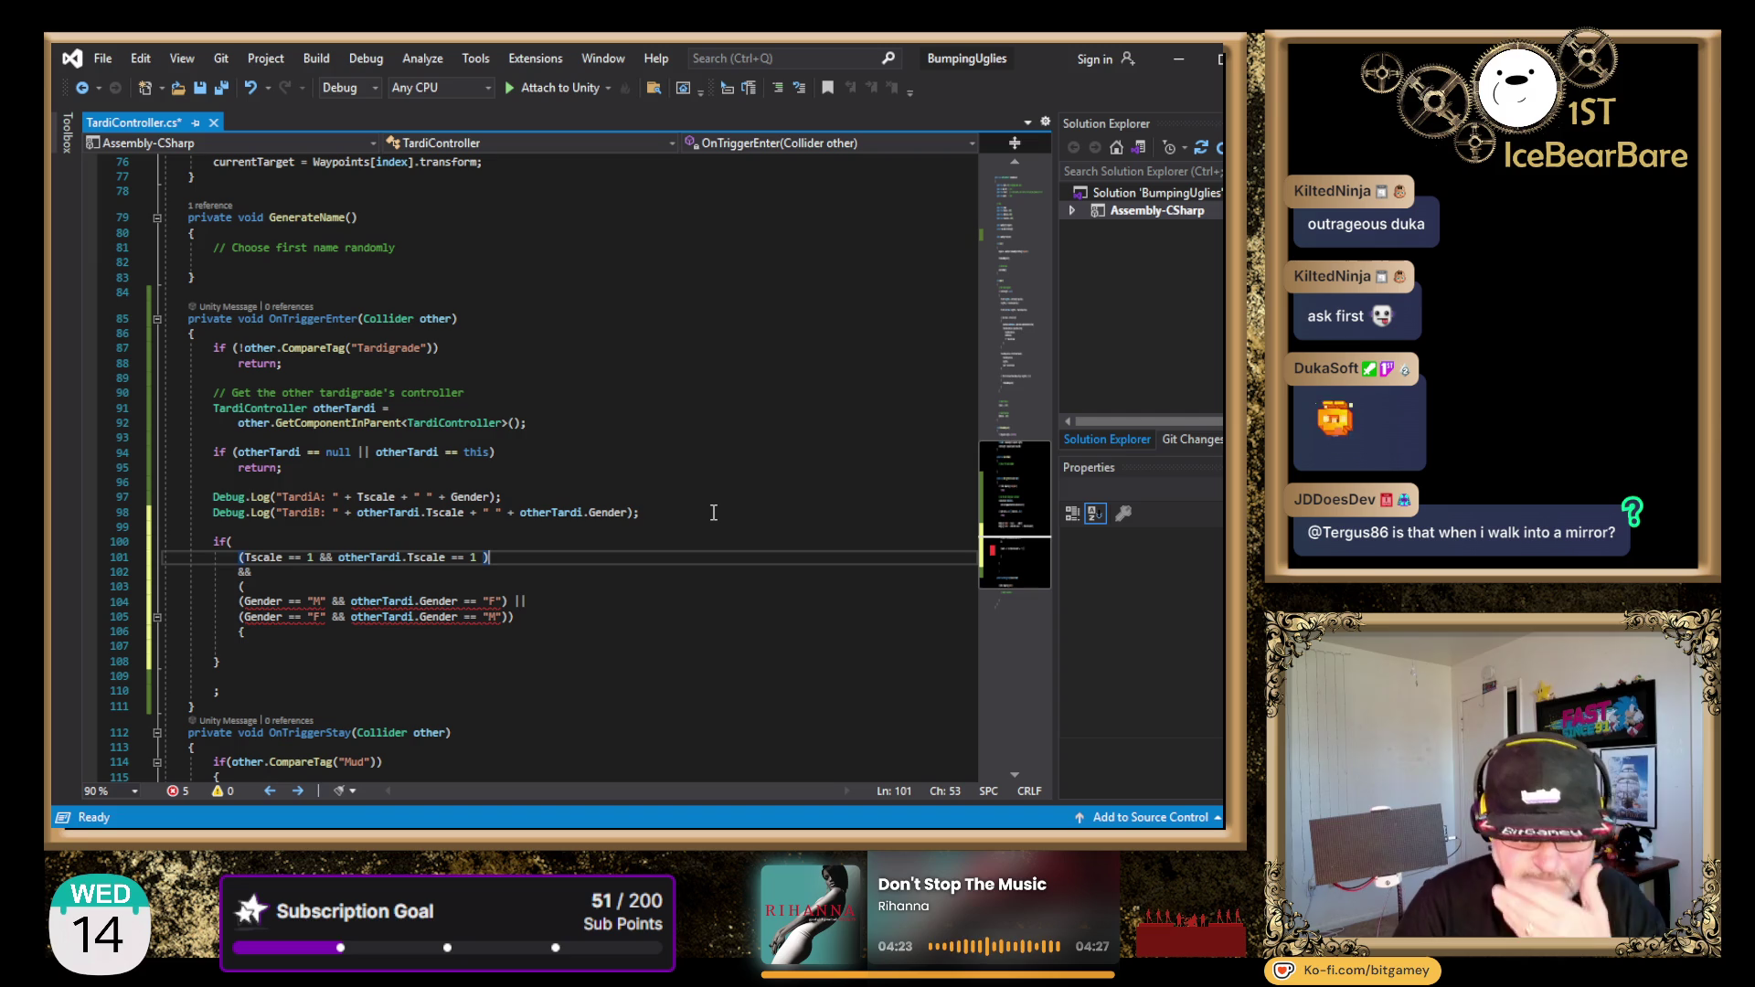
pyautogui.press('Down')
pyautogui.press('Down')
pyautogui.press('Down')
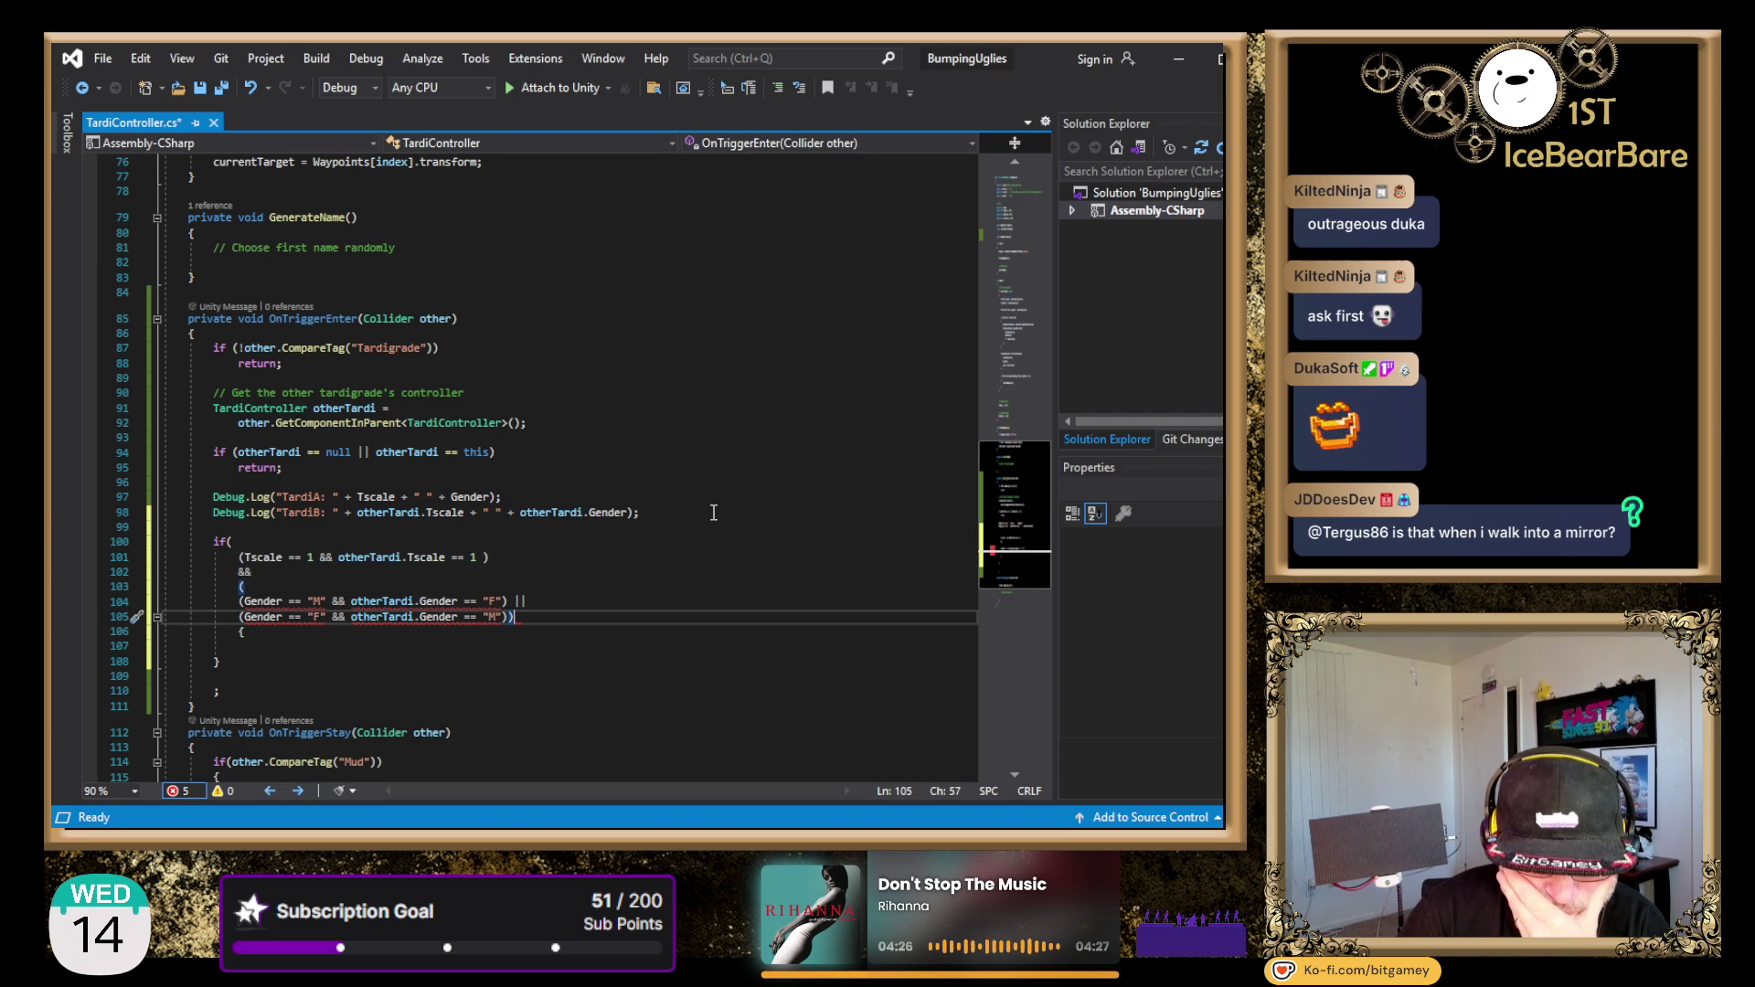
pyautogui.press('Left')
pyautogui.press('Return')
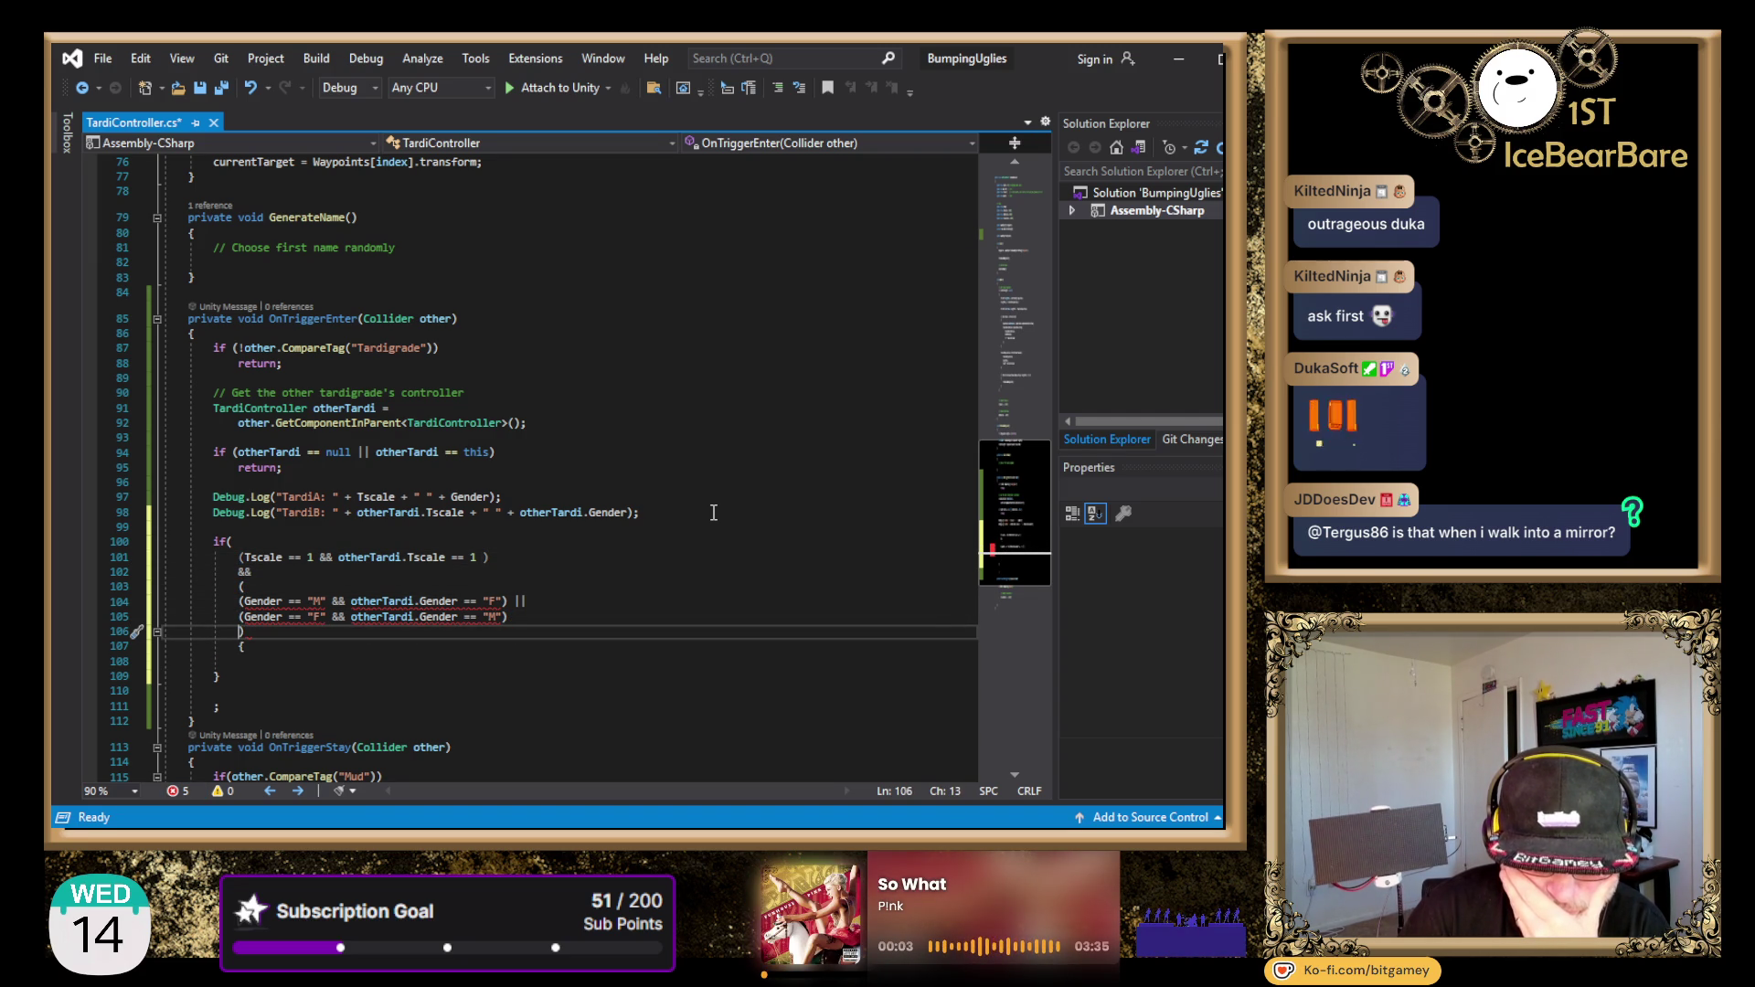
pyautogui.press('BackSpace')
pyautogui.press('BackSpace')
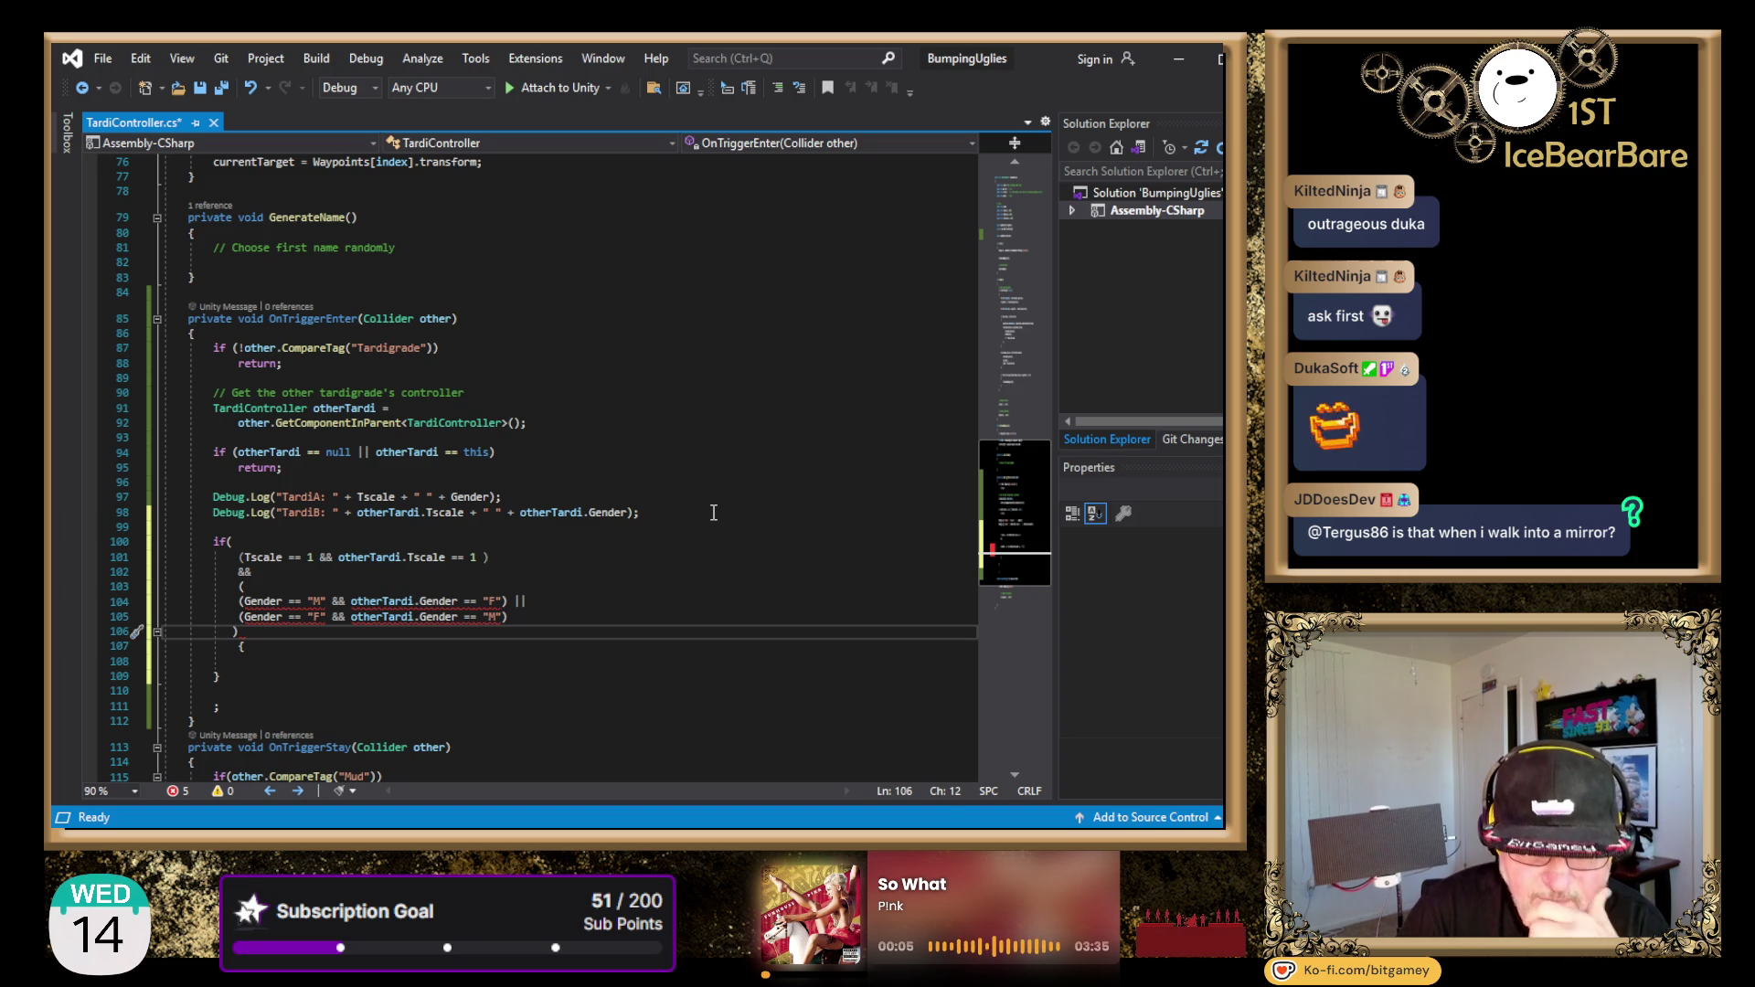
pyautogui.press('Up')
pyautogui.press('Up')
pyautogui.press('Up')
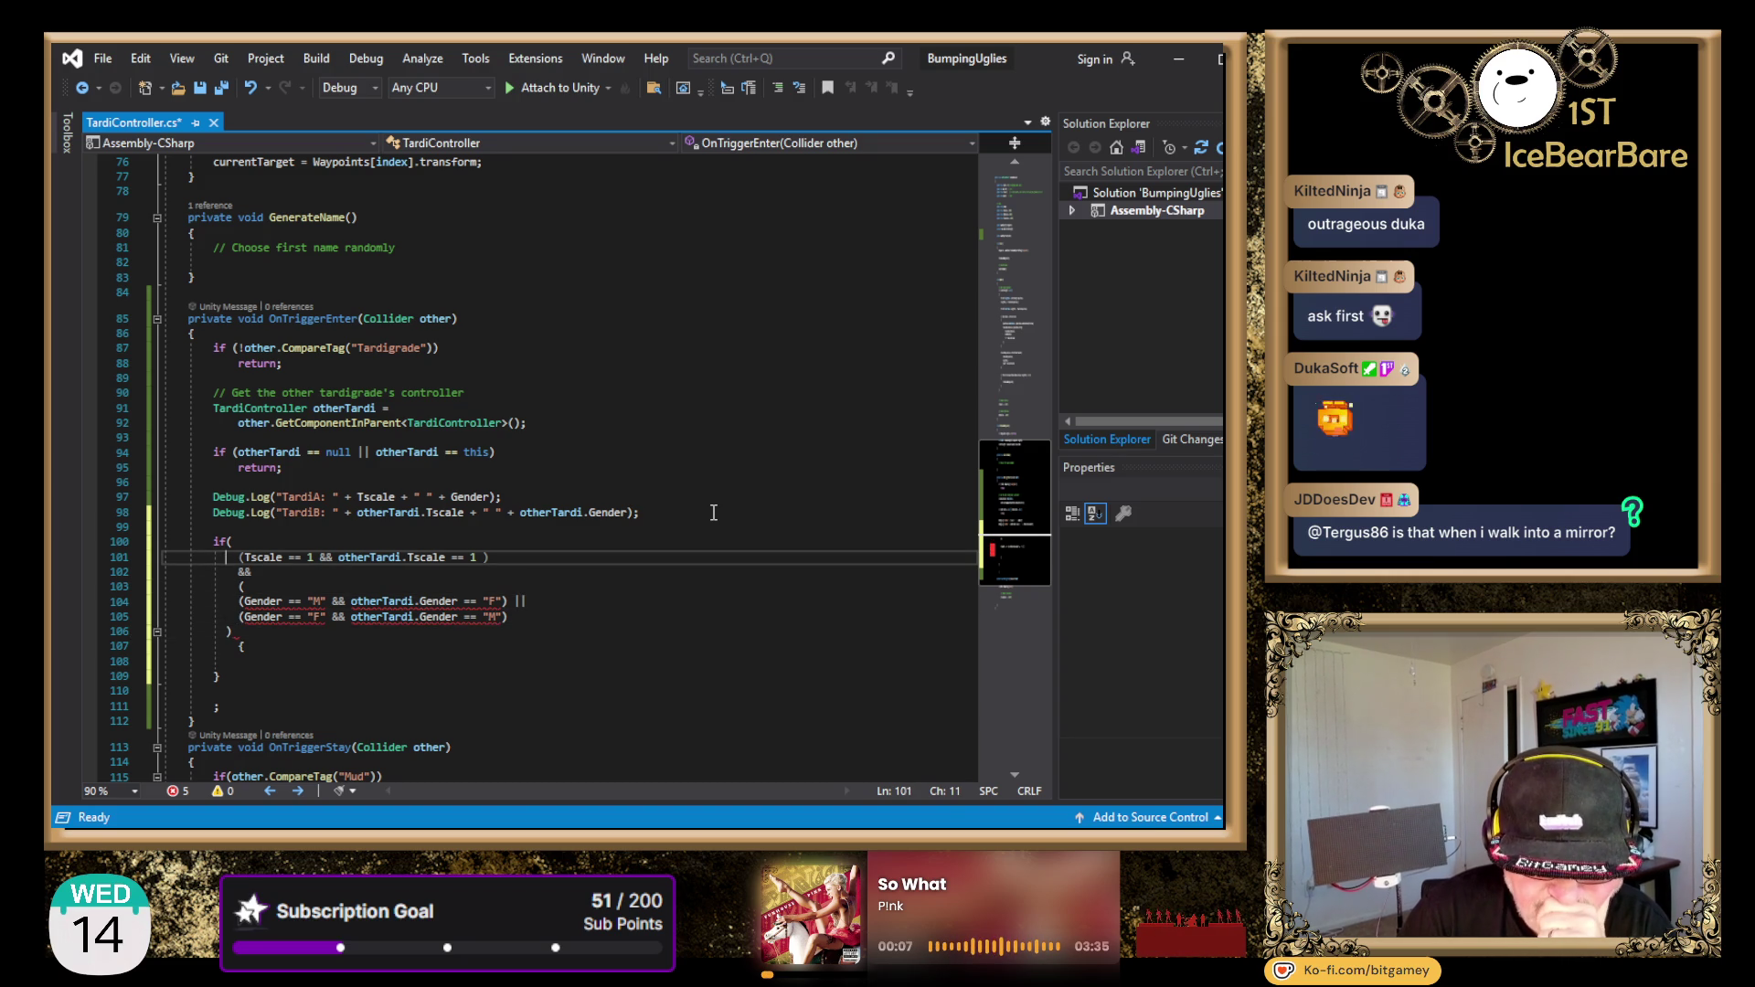
pyautogui.press('Right')
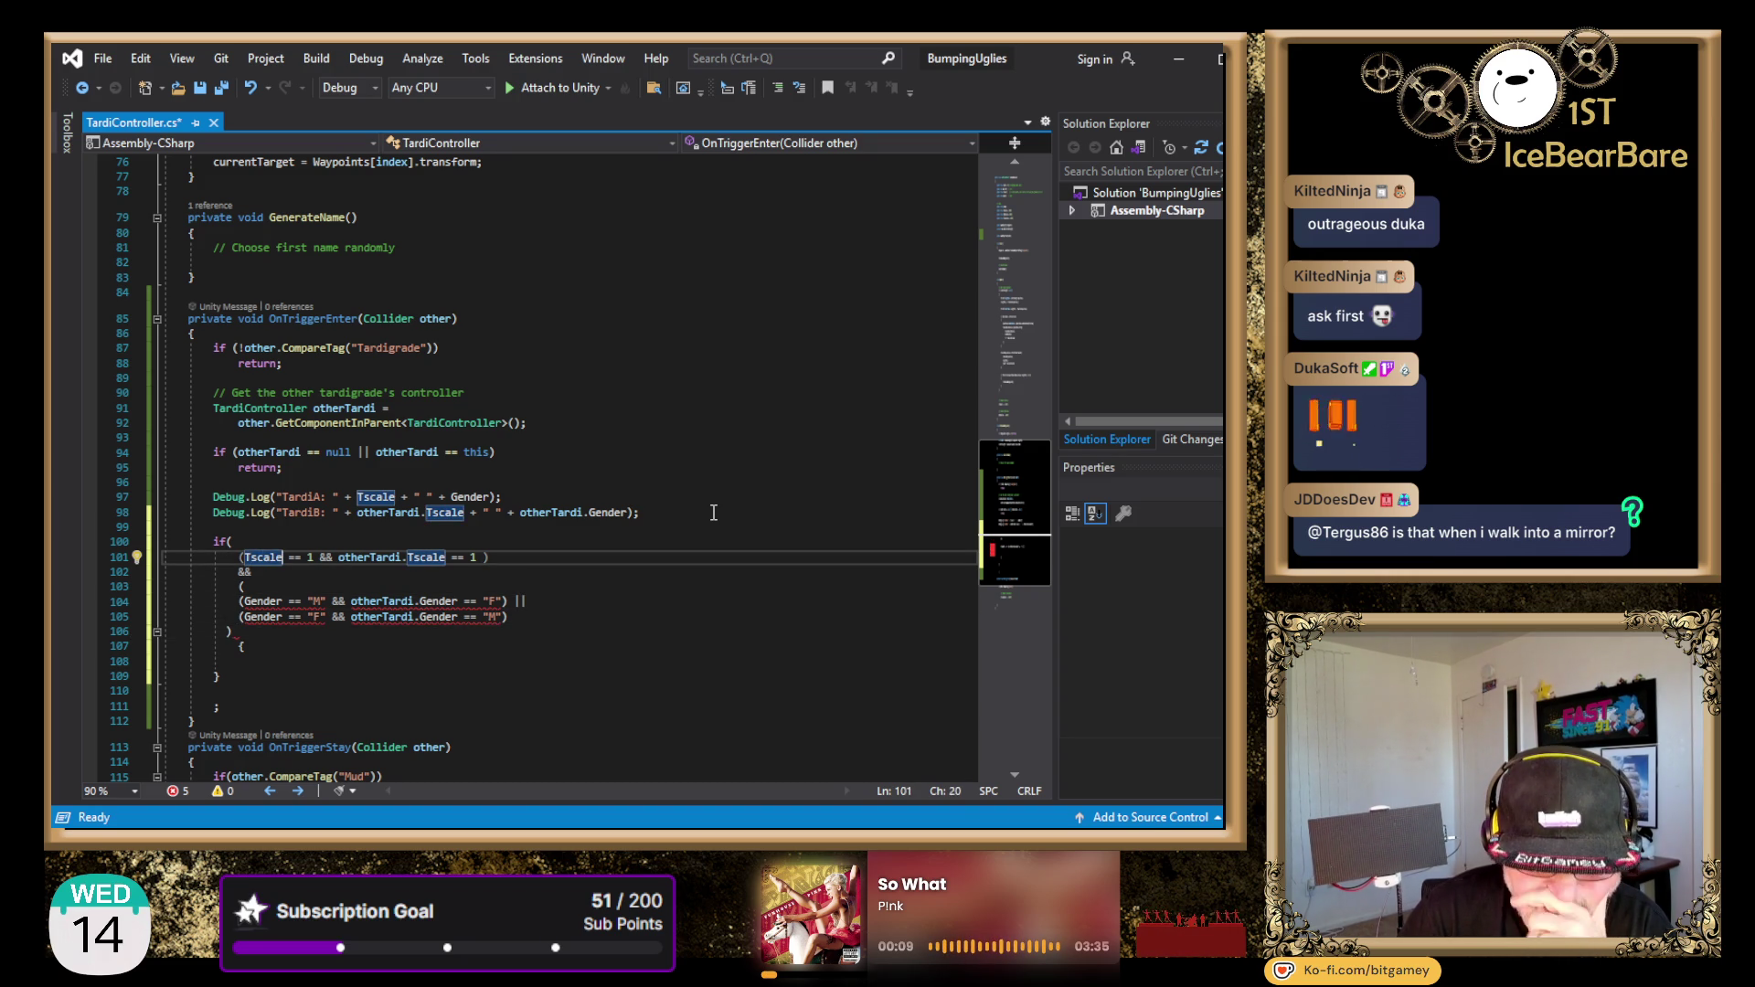
pyautogui.press('Right')
pyautogui.hotkey('ctrl', 'Right')
pyautogui.hotkey('ctrl', 'Right')
pyautogui.press('Right')
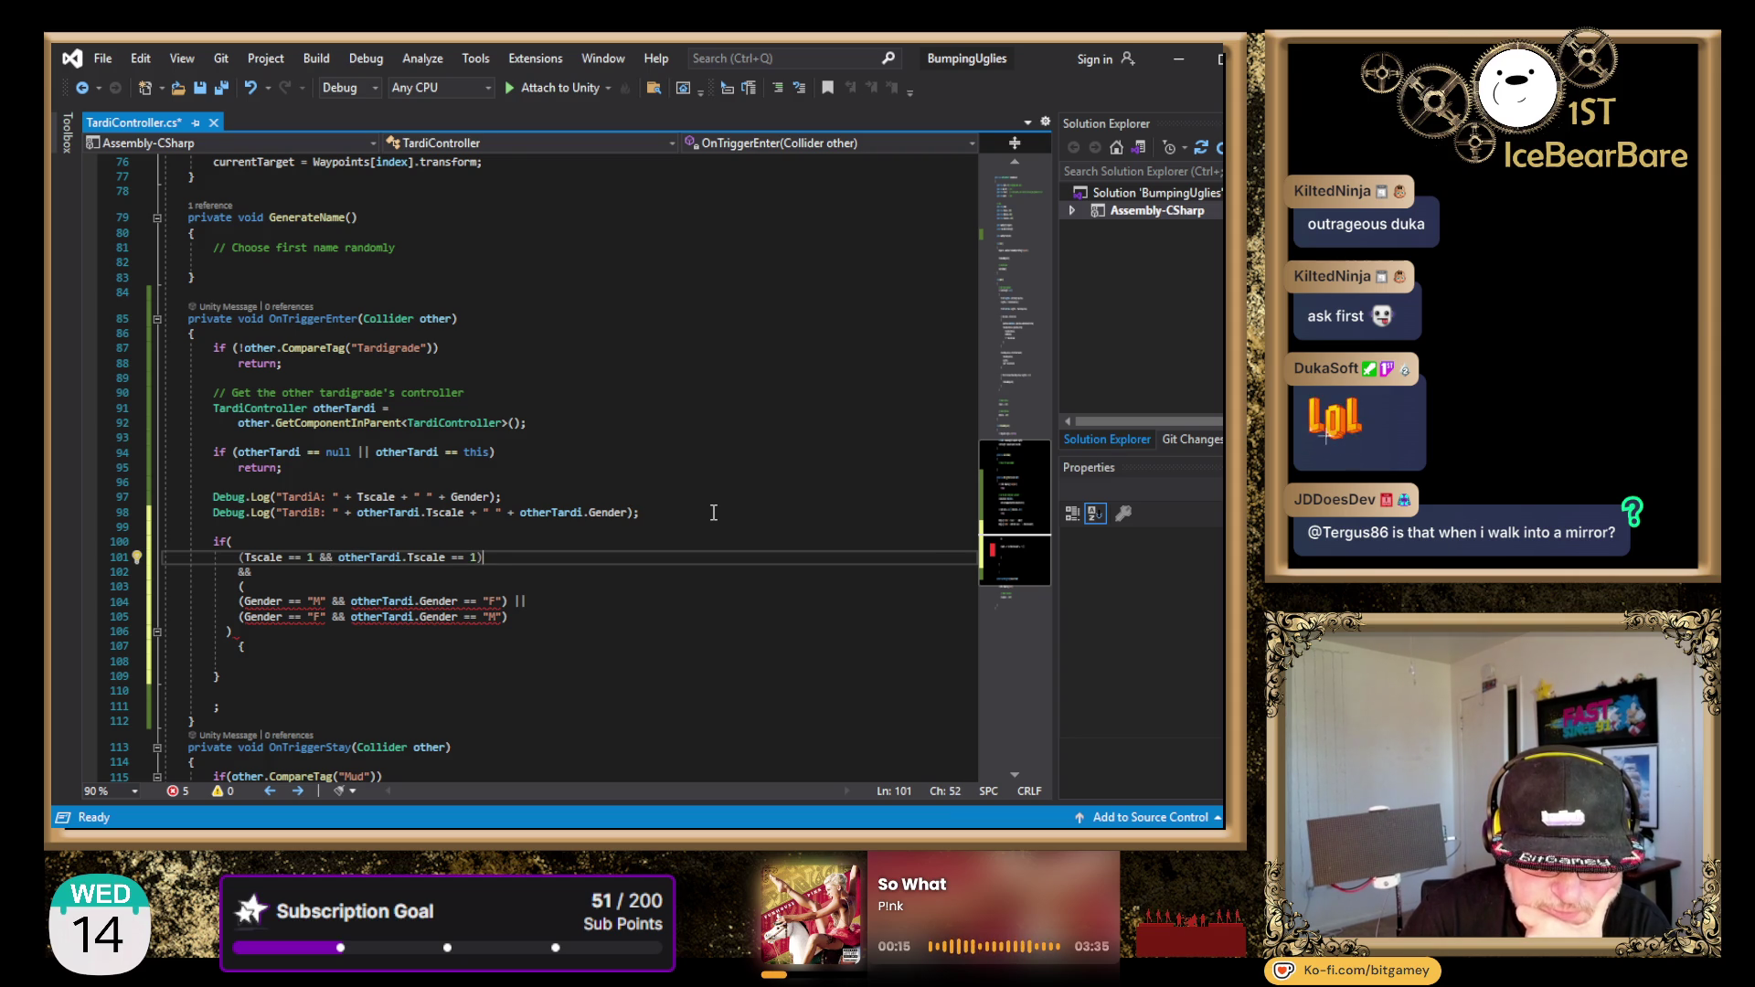
pyautogui.press('Down')
pyautogui.press('Down')
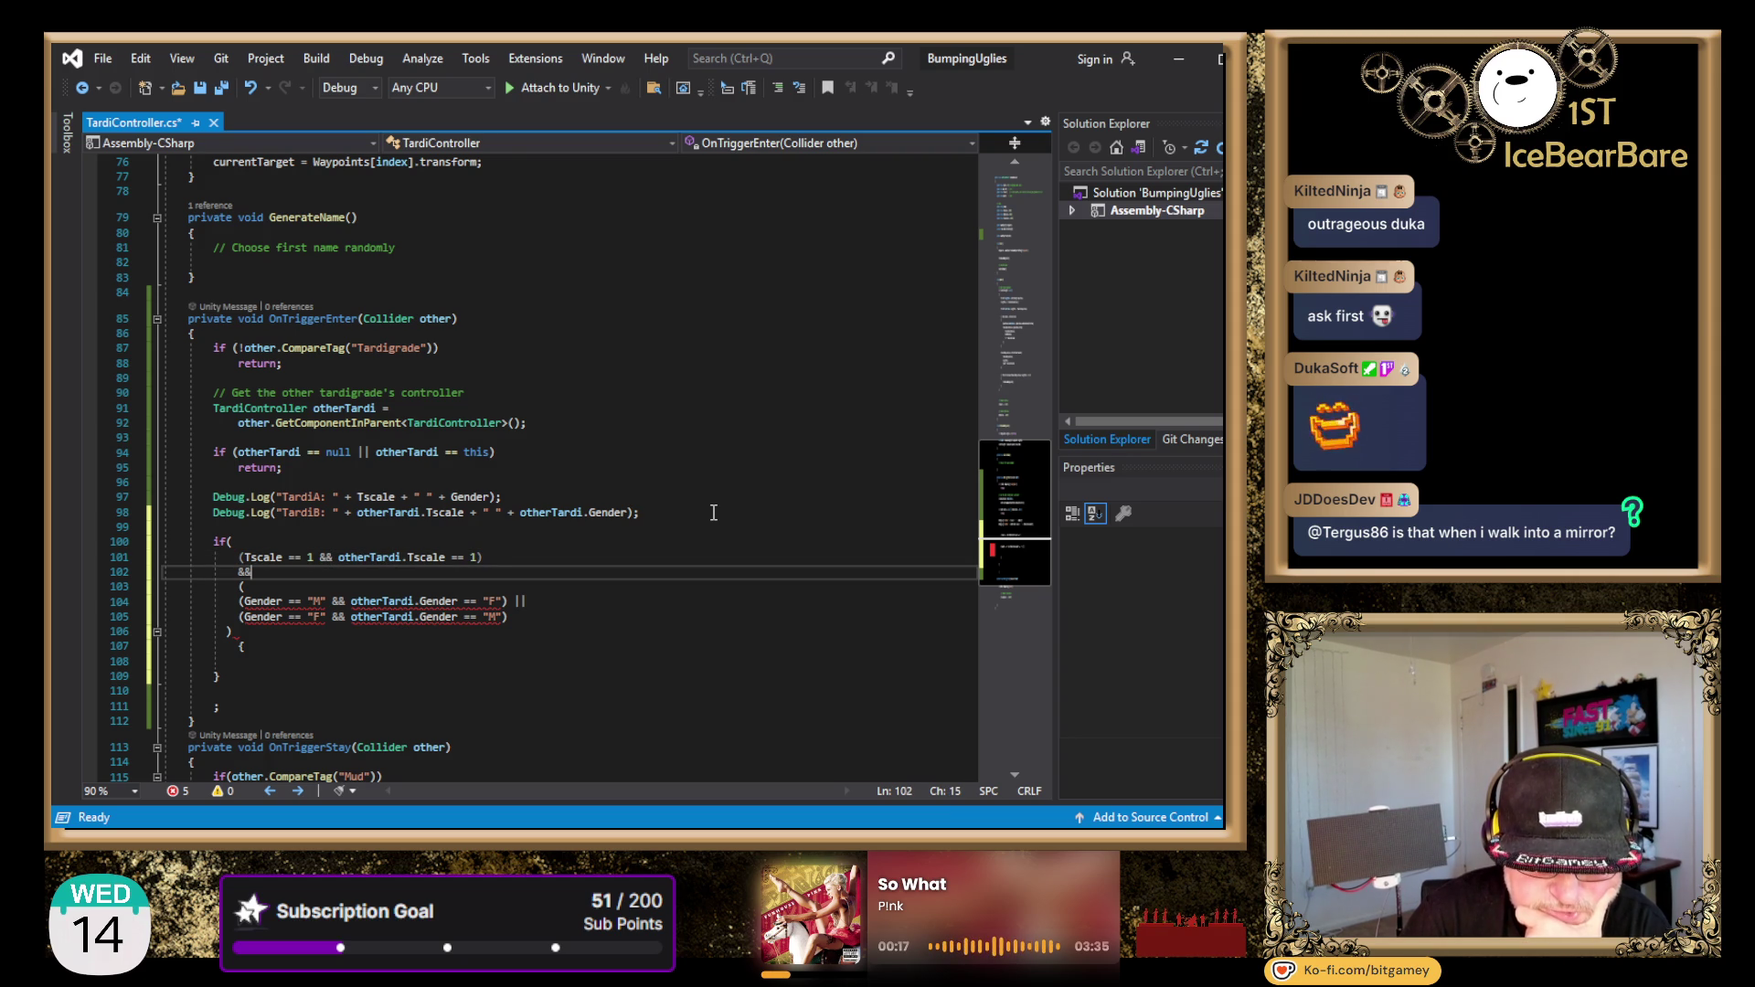
# - Add a ')' on a new line after the female-male check to close the grouped gender tests
pyautogui.press('Down')
pyautogui.press('Home')
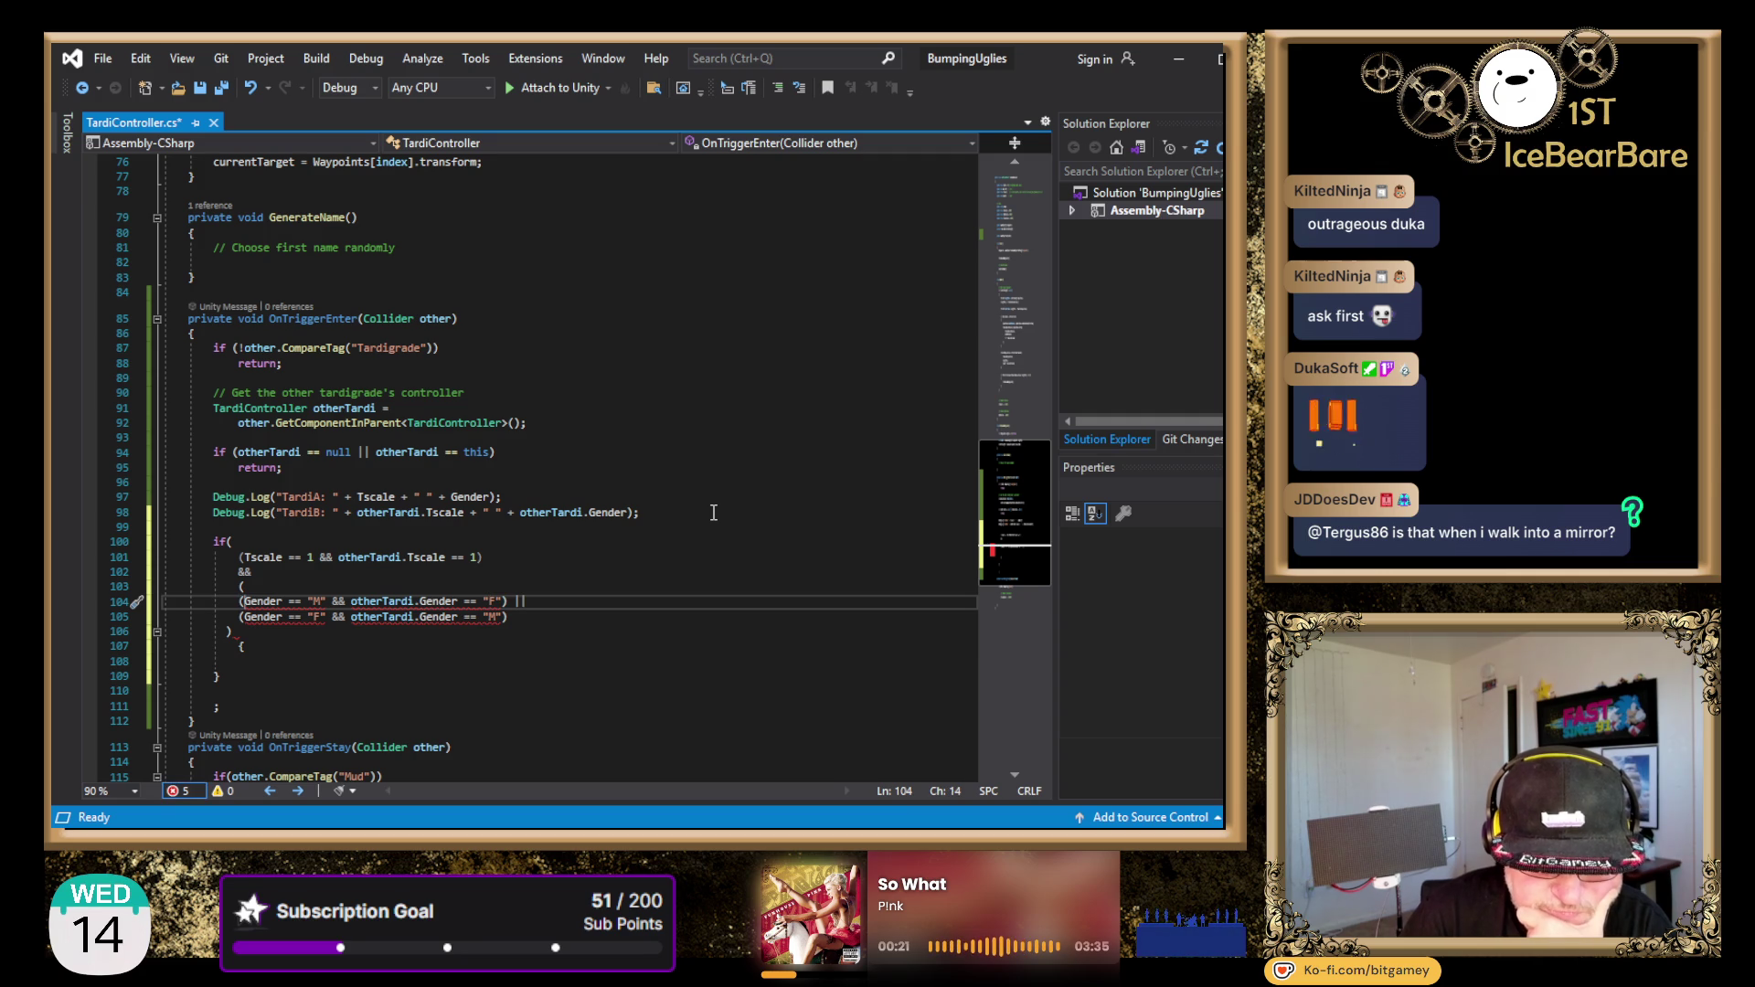
pyautogui.press('Right')
pyautogui.press('Right')
pyautogui.press('Right')
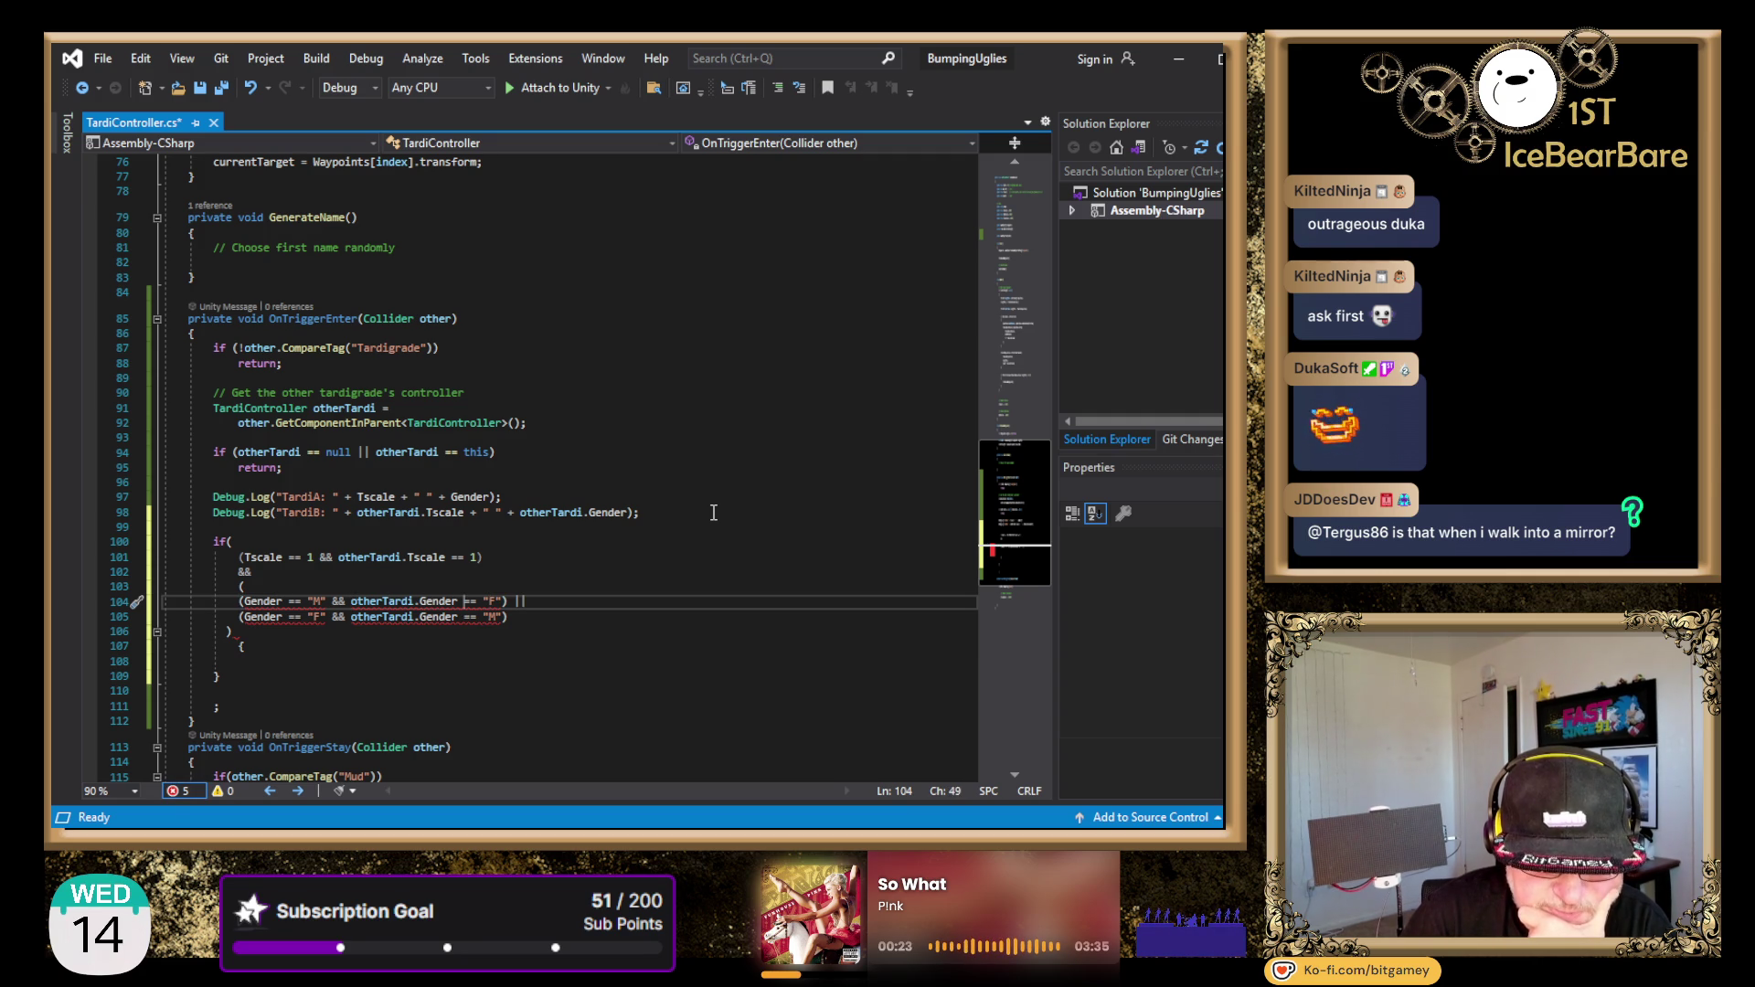
pyautogui.press('Down')
pyautogui.press('Right')
pyautogui.press('Right')
pyautogui.press('Right')
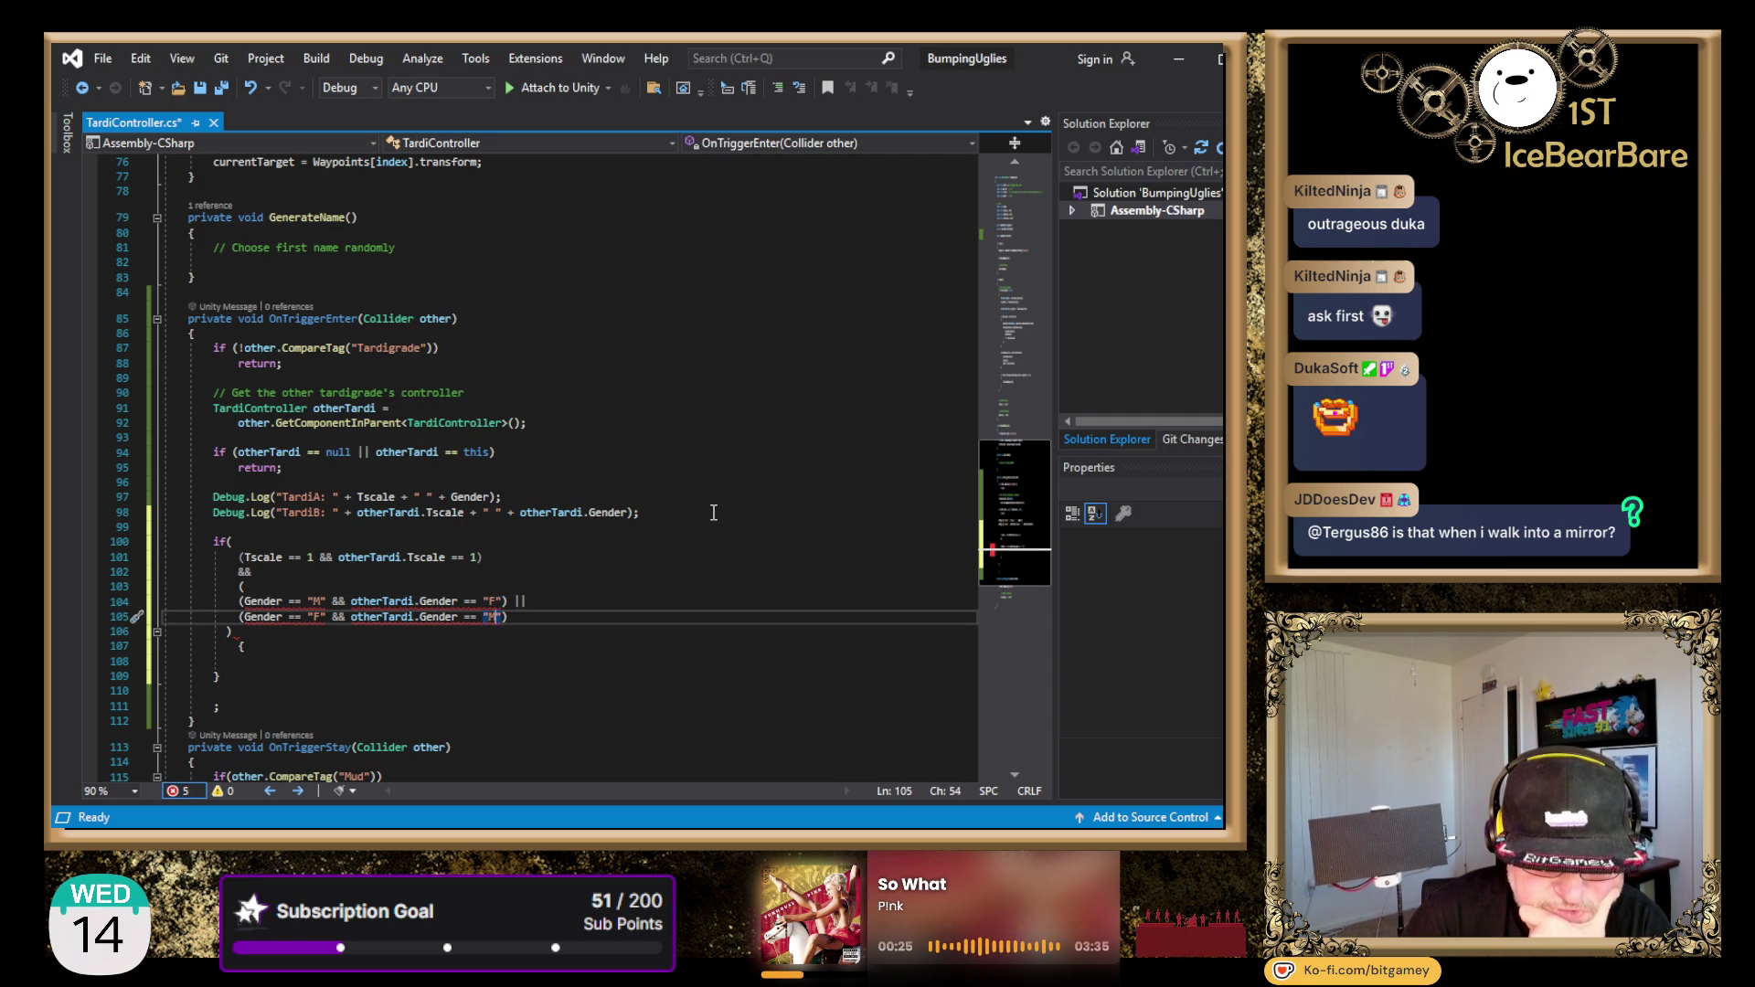
pyautogui.hotkey('ctrl', 'Left')
pyautogui.hotkey('ctrl', 'Left')
pyautogui.hotkey('ctrl', 'Left')
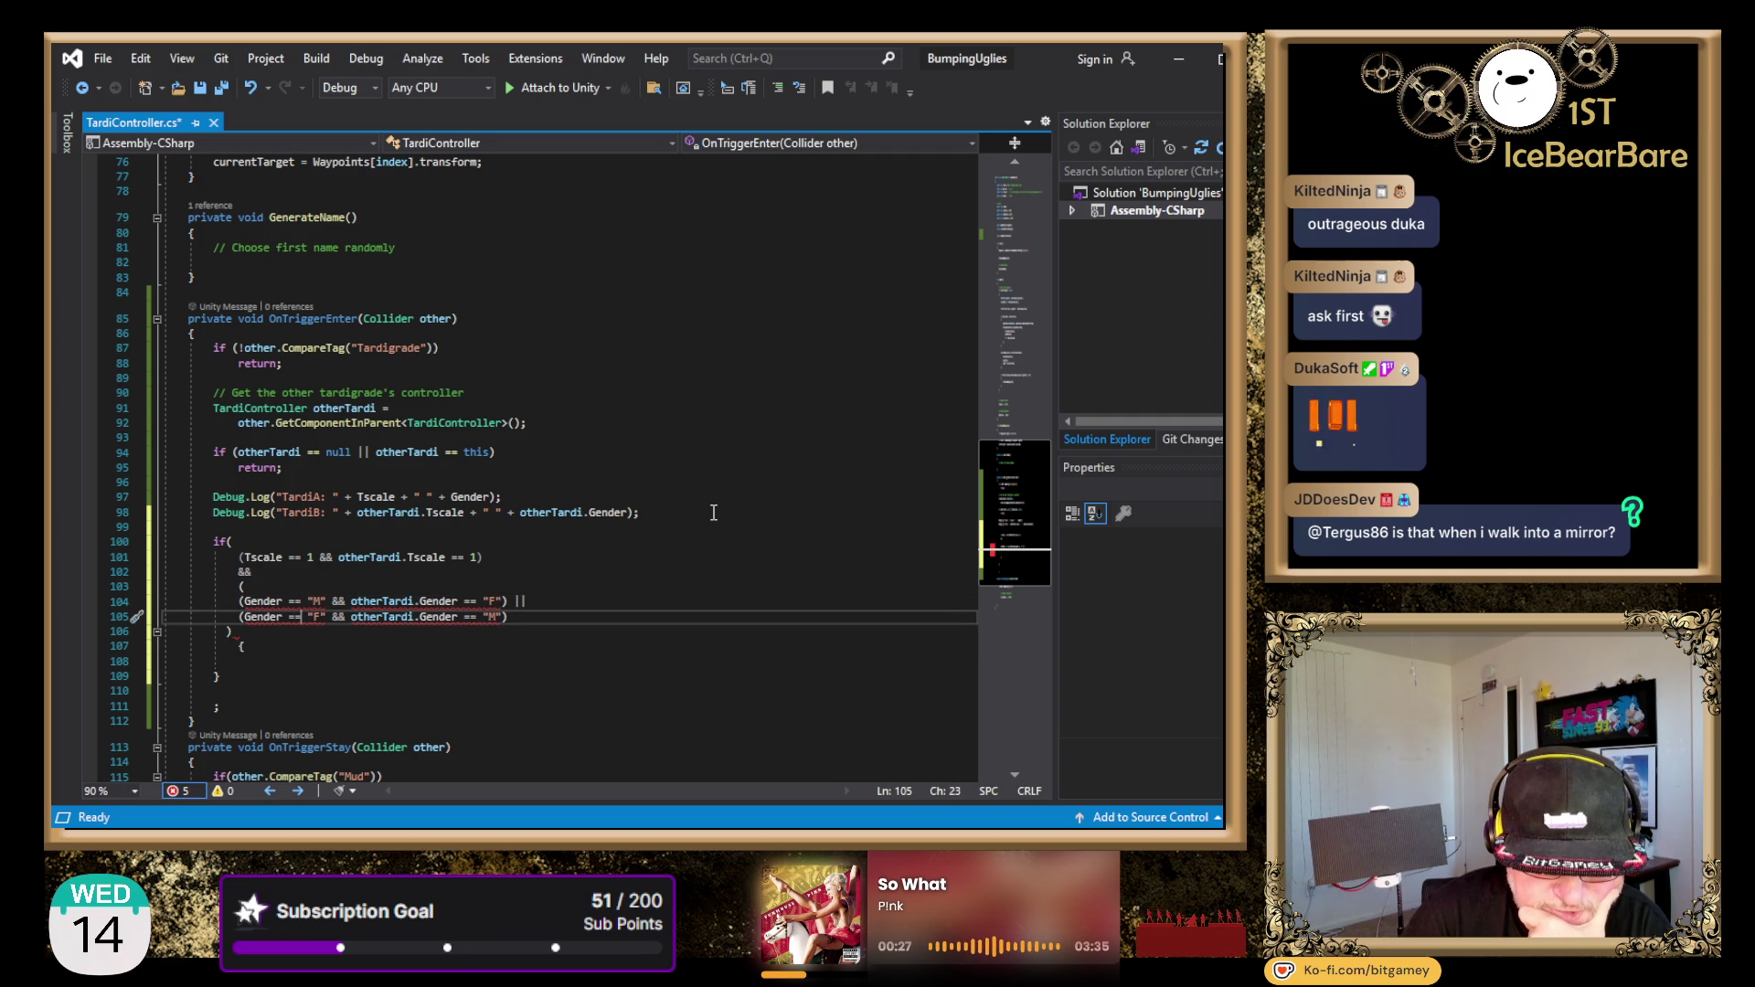
pyautogui.press('Right')
pyautogui.press('Right')
pyautogui.press('Right')
pyautogui.press('Right')
pyautogui.press('Right')
pyautogui.press('Right')
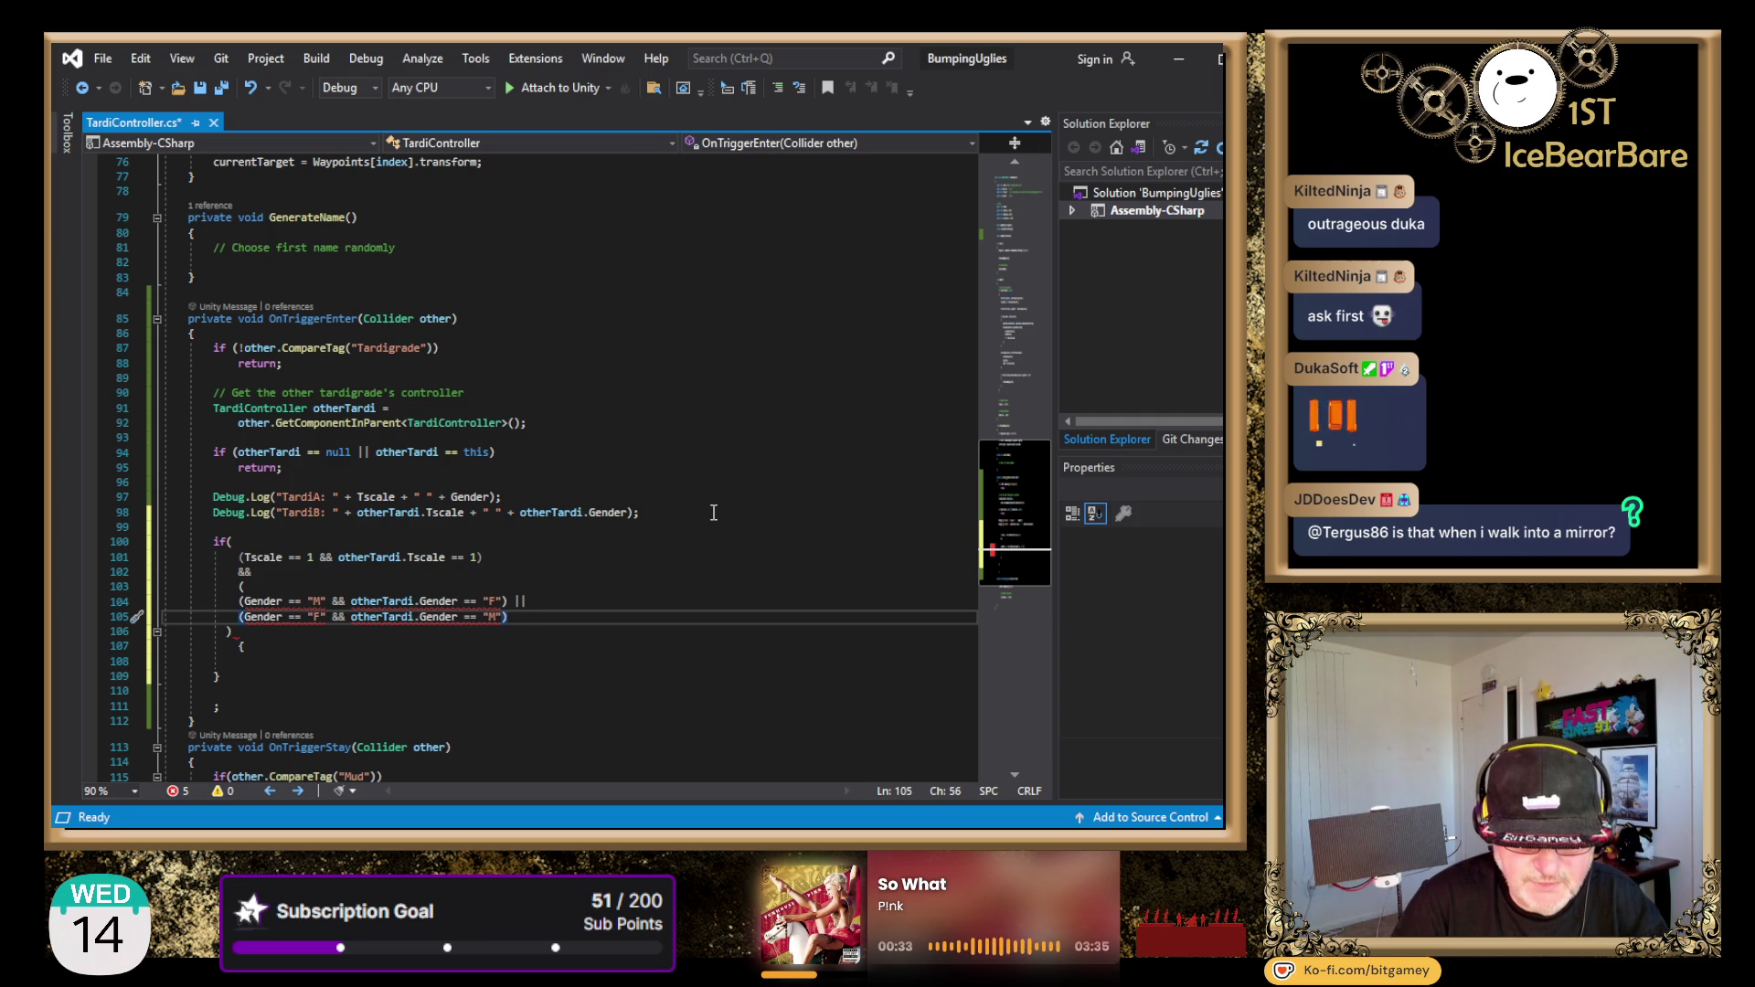
pyautogui.press('Down')
pyautogui.press('Up')
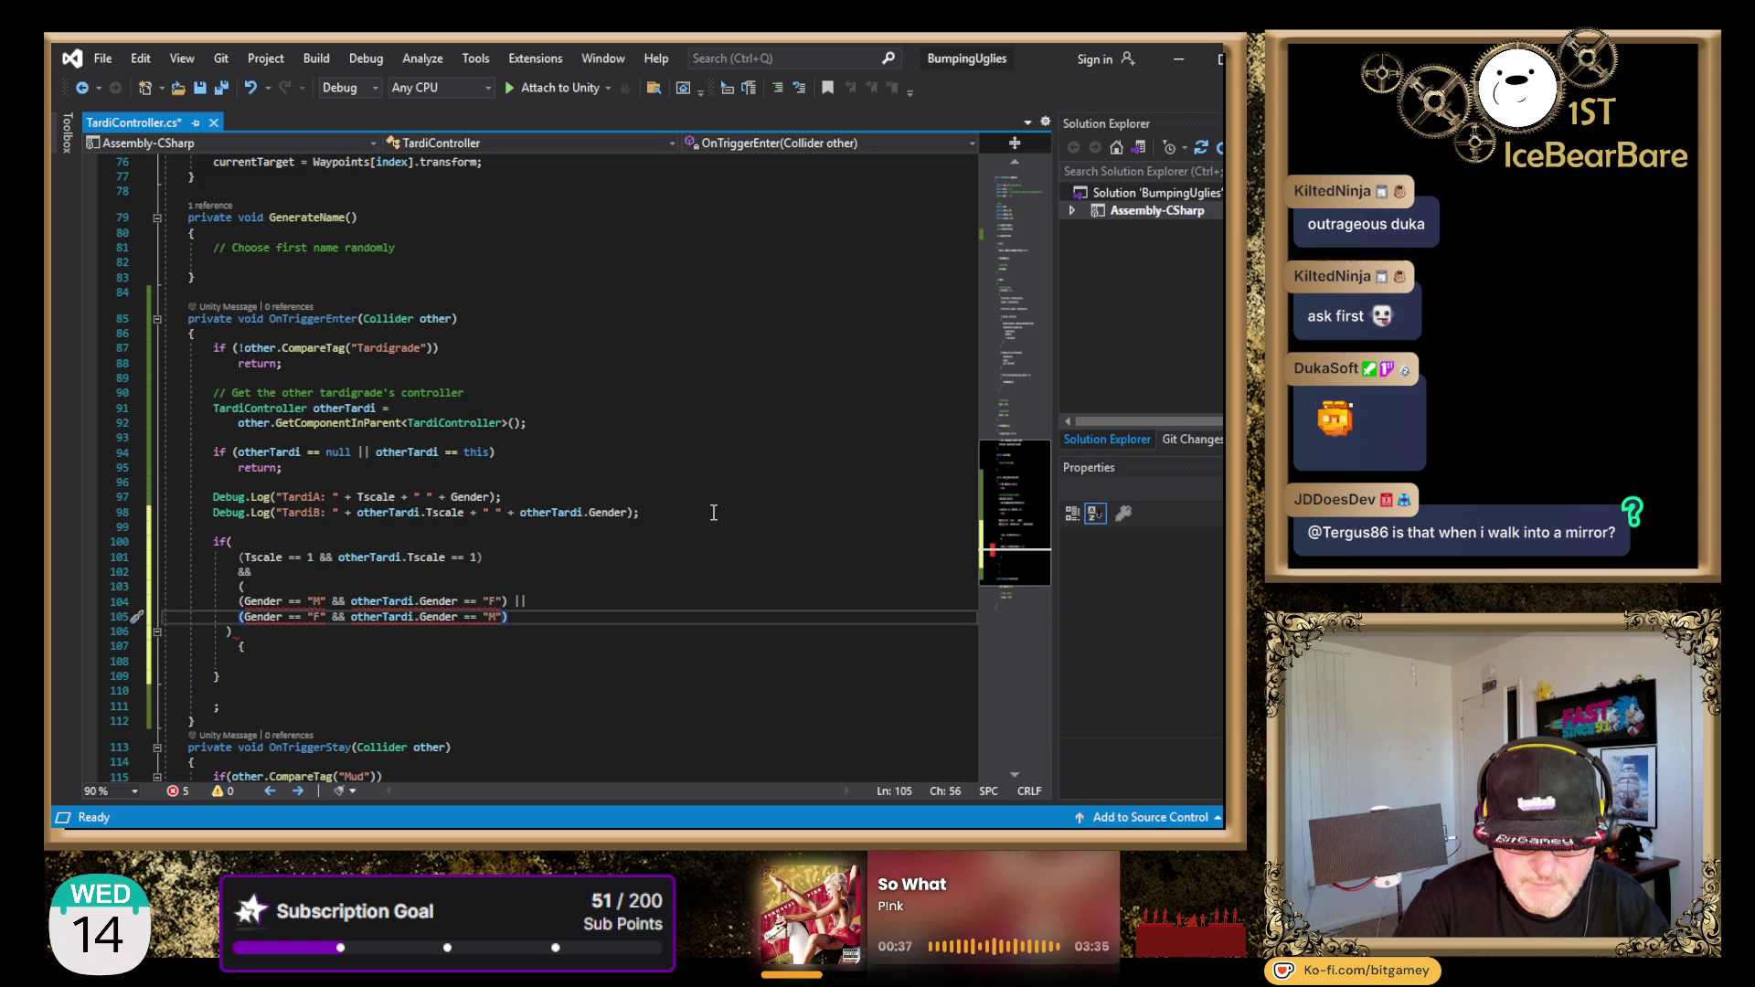
pyautogui.press('Return')
pyautogui.write(')')
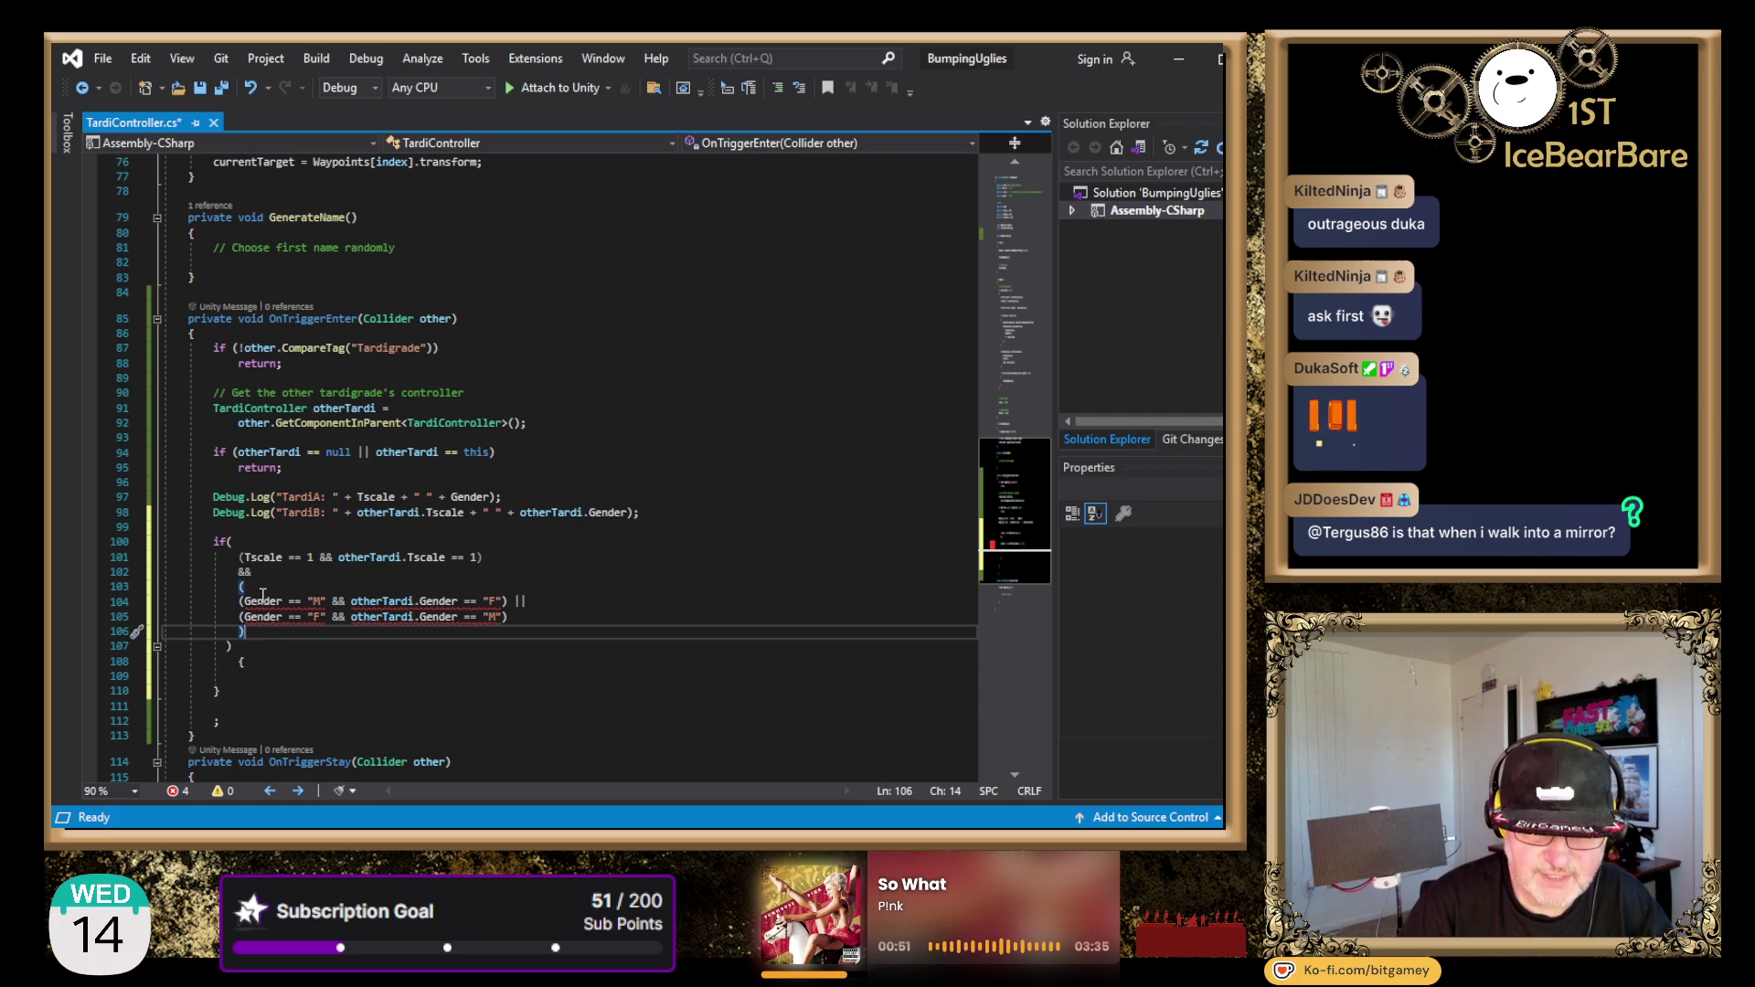
# - Remove the quotes around M and F in the line-104 gender check
pyautogui.click(317, 601)
pyautogui.press('BackSpace')
pyautogui.press('Left')
pyautogui.press('BackSpace')
pyautogui.press('Right')
pyautogui.press('Right')
pyautogui.press('Right')
pyautogui.press('Right')
pyautogui.press('Right')
pyautogui.press('Right')
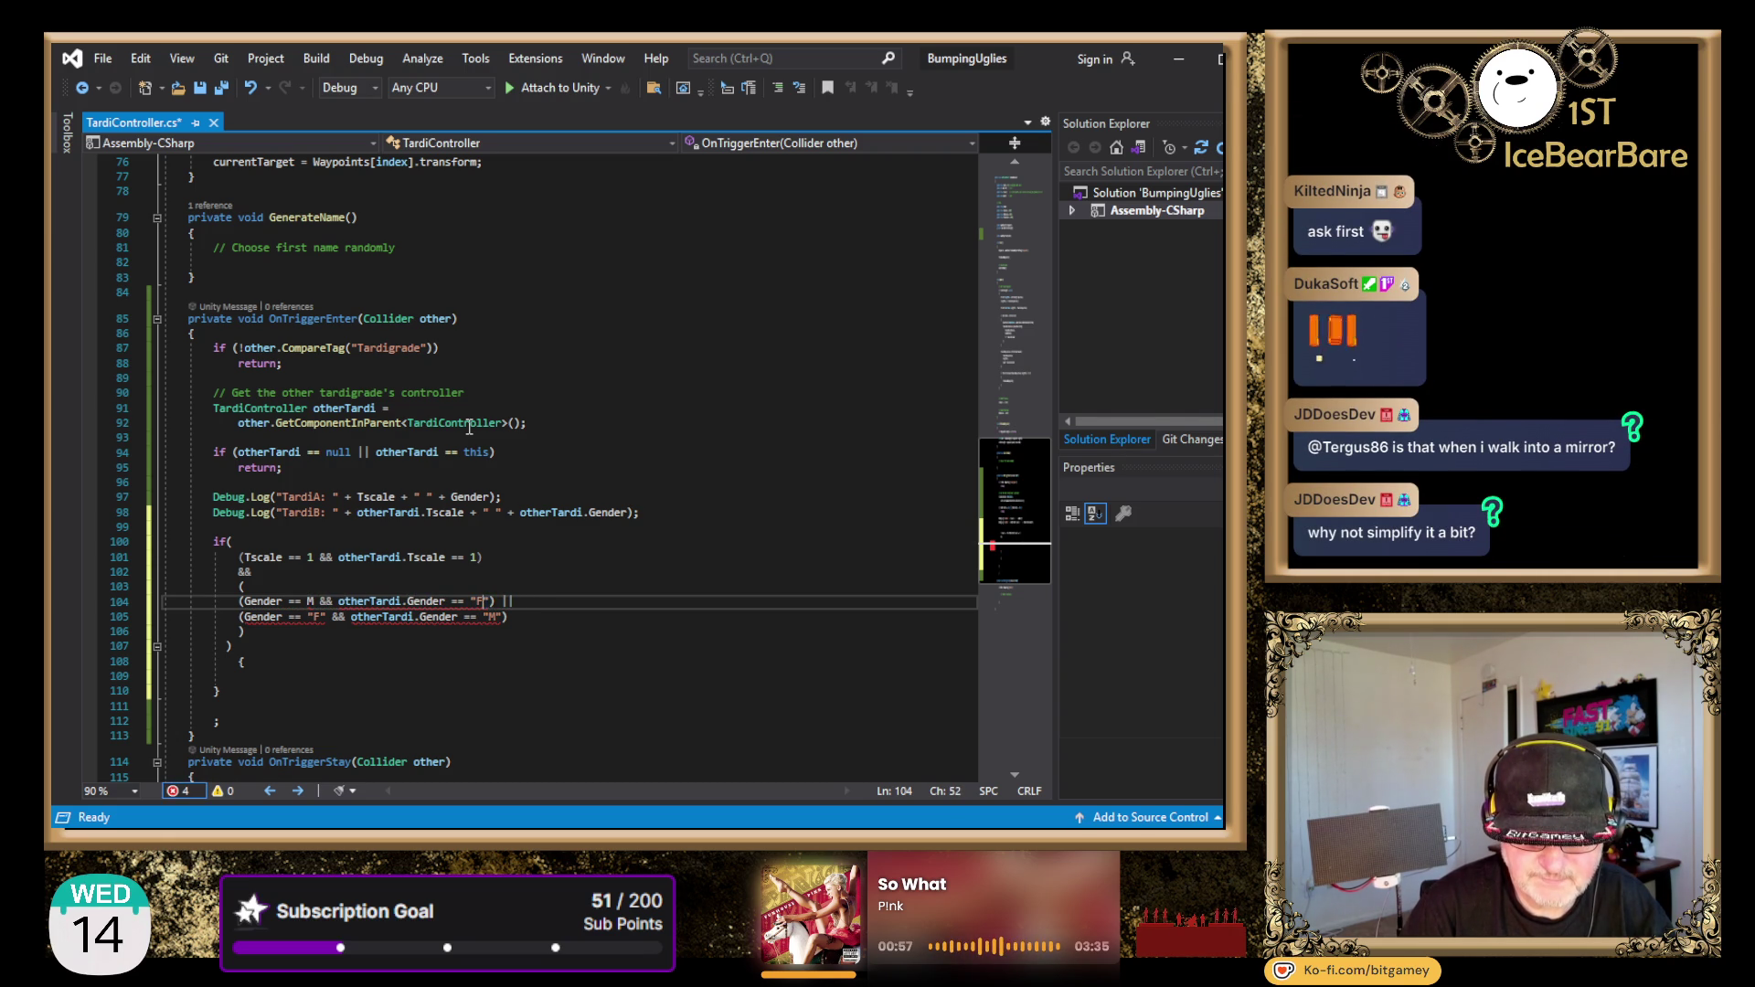
pyautogui.press('BackSpace')
pyautogui.press('Down')
# - Remove the quotes around M and F on line 105 and return to the top of the file
pyautogui.press('Delete')
pyautogui.press('Right')
pyautogui.press('Delete')
pyautogui.press('Home')
pyautogui.press('Right')
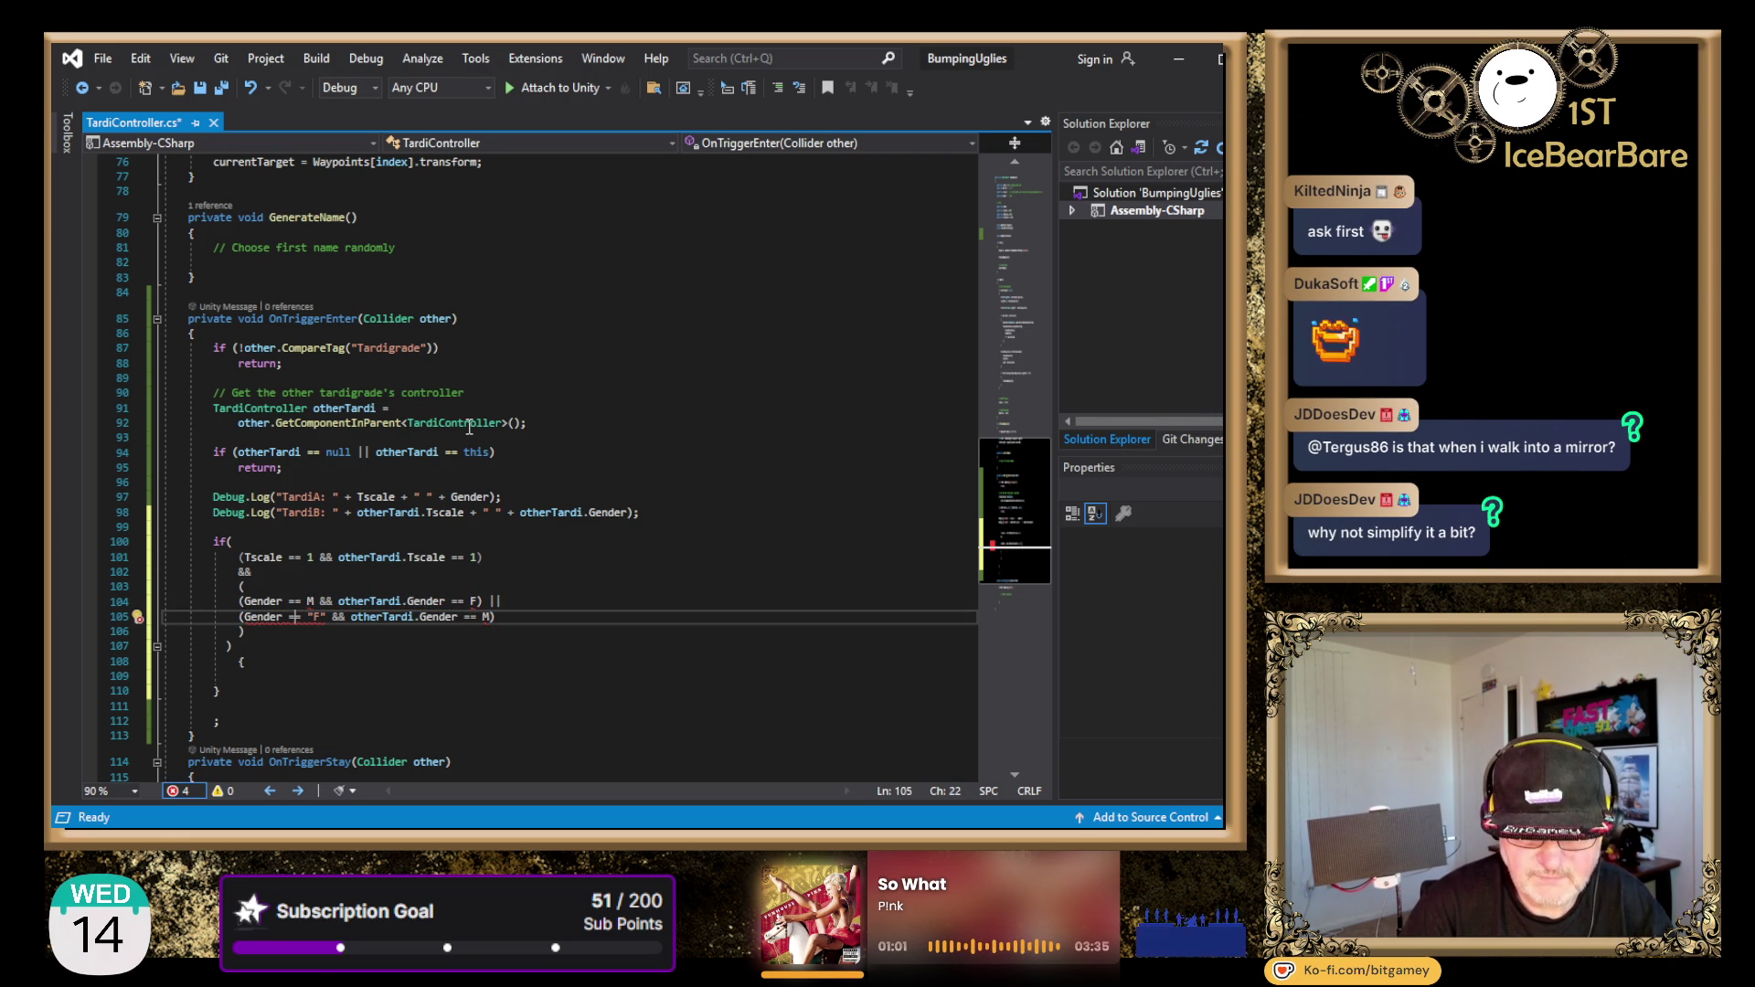
pyautogui.press('Delete')
pyautogui.press('Right')
pyautogui.press('Delete')
pyautogui.press('End')
pyautogui.press('Left')
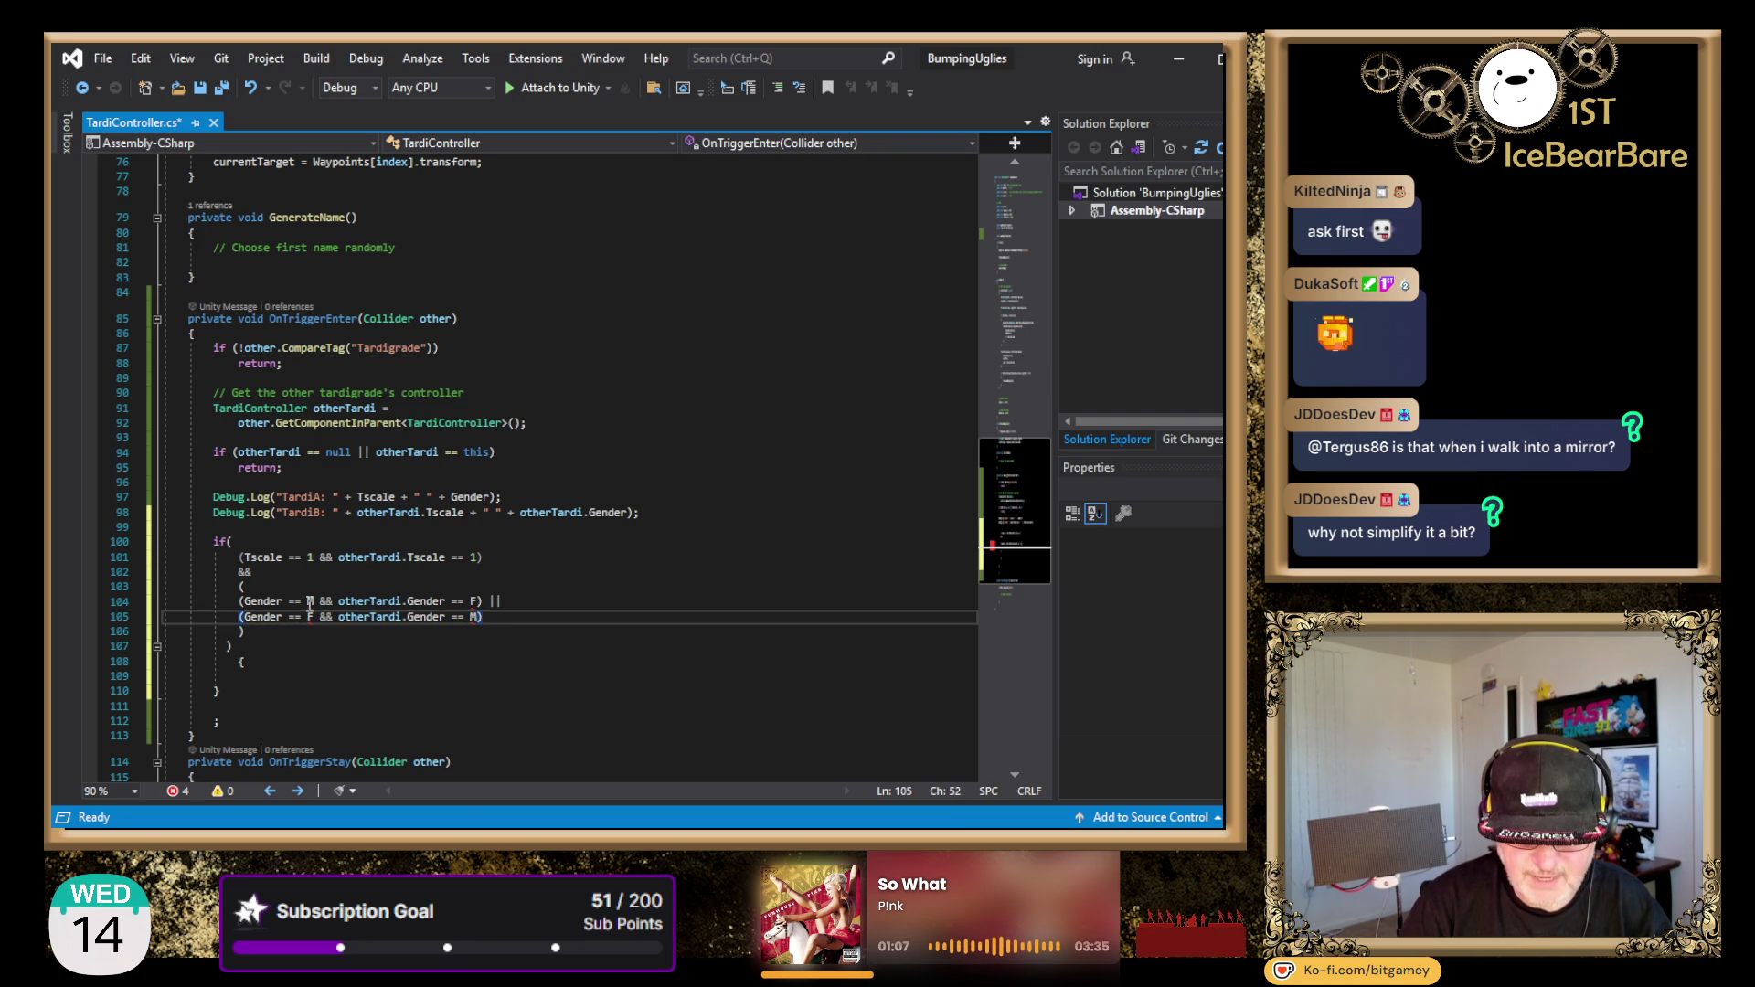
pyautogui.press('Return')
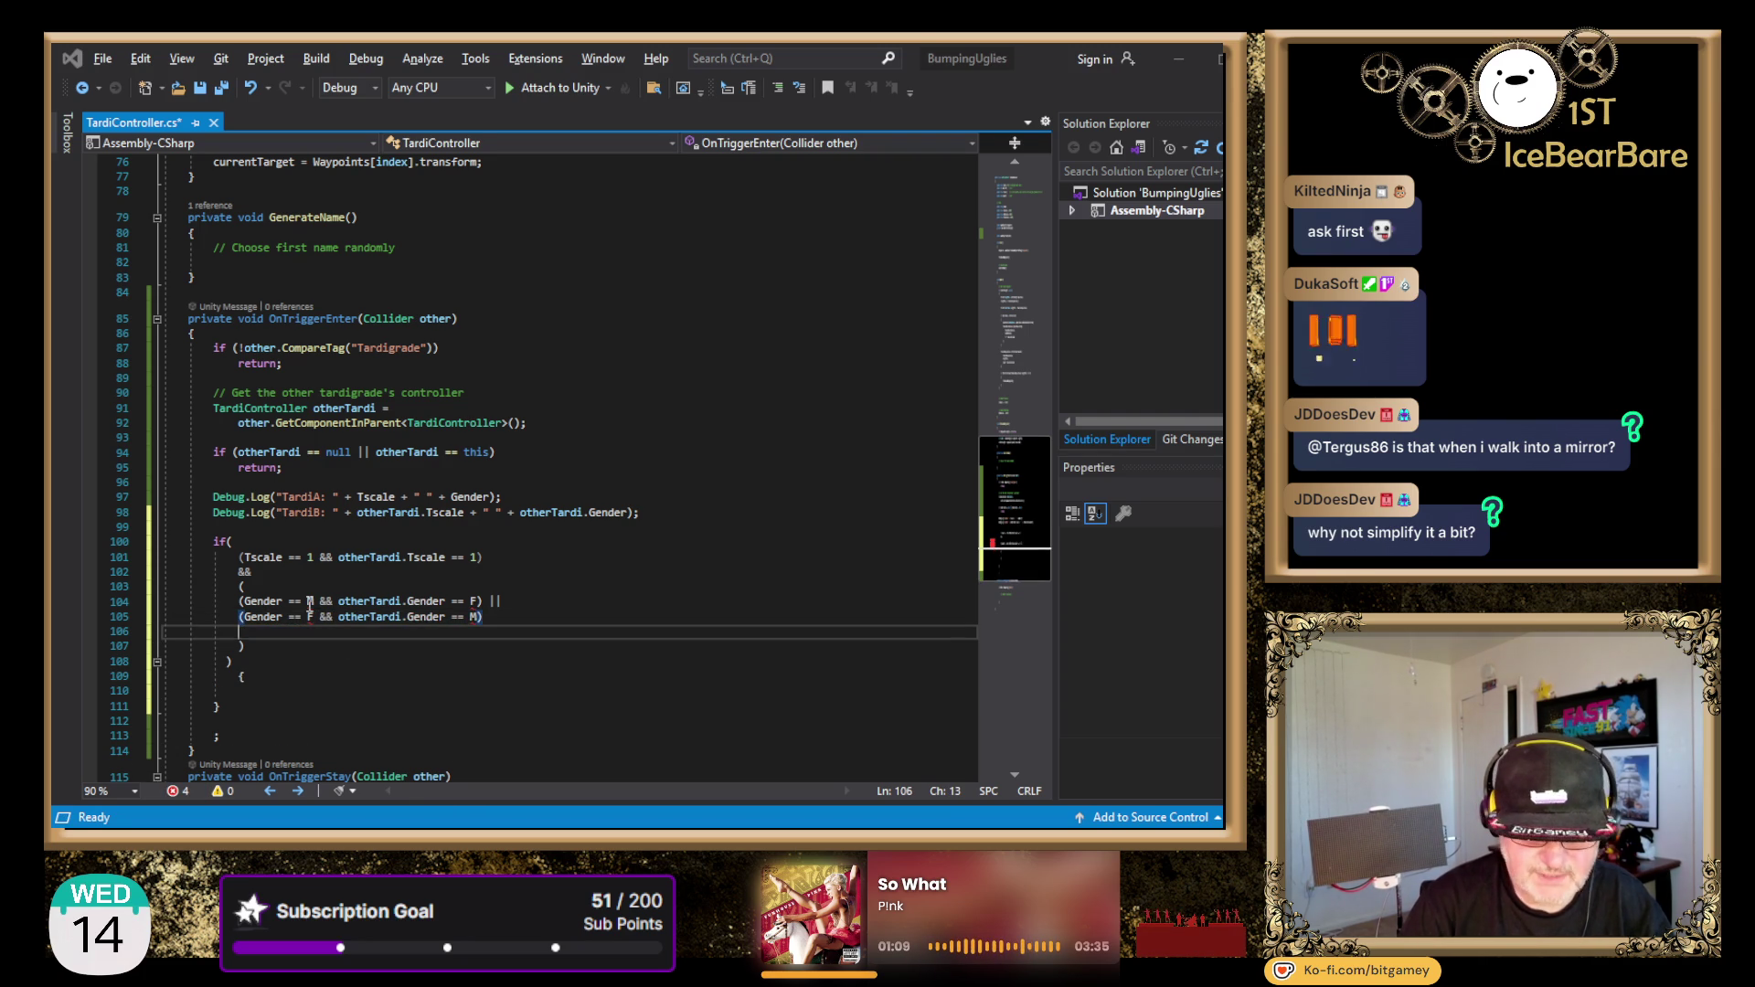
pyautogui.hotkey('alt', 'Tab')
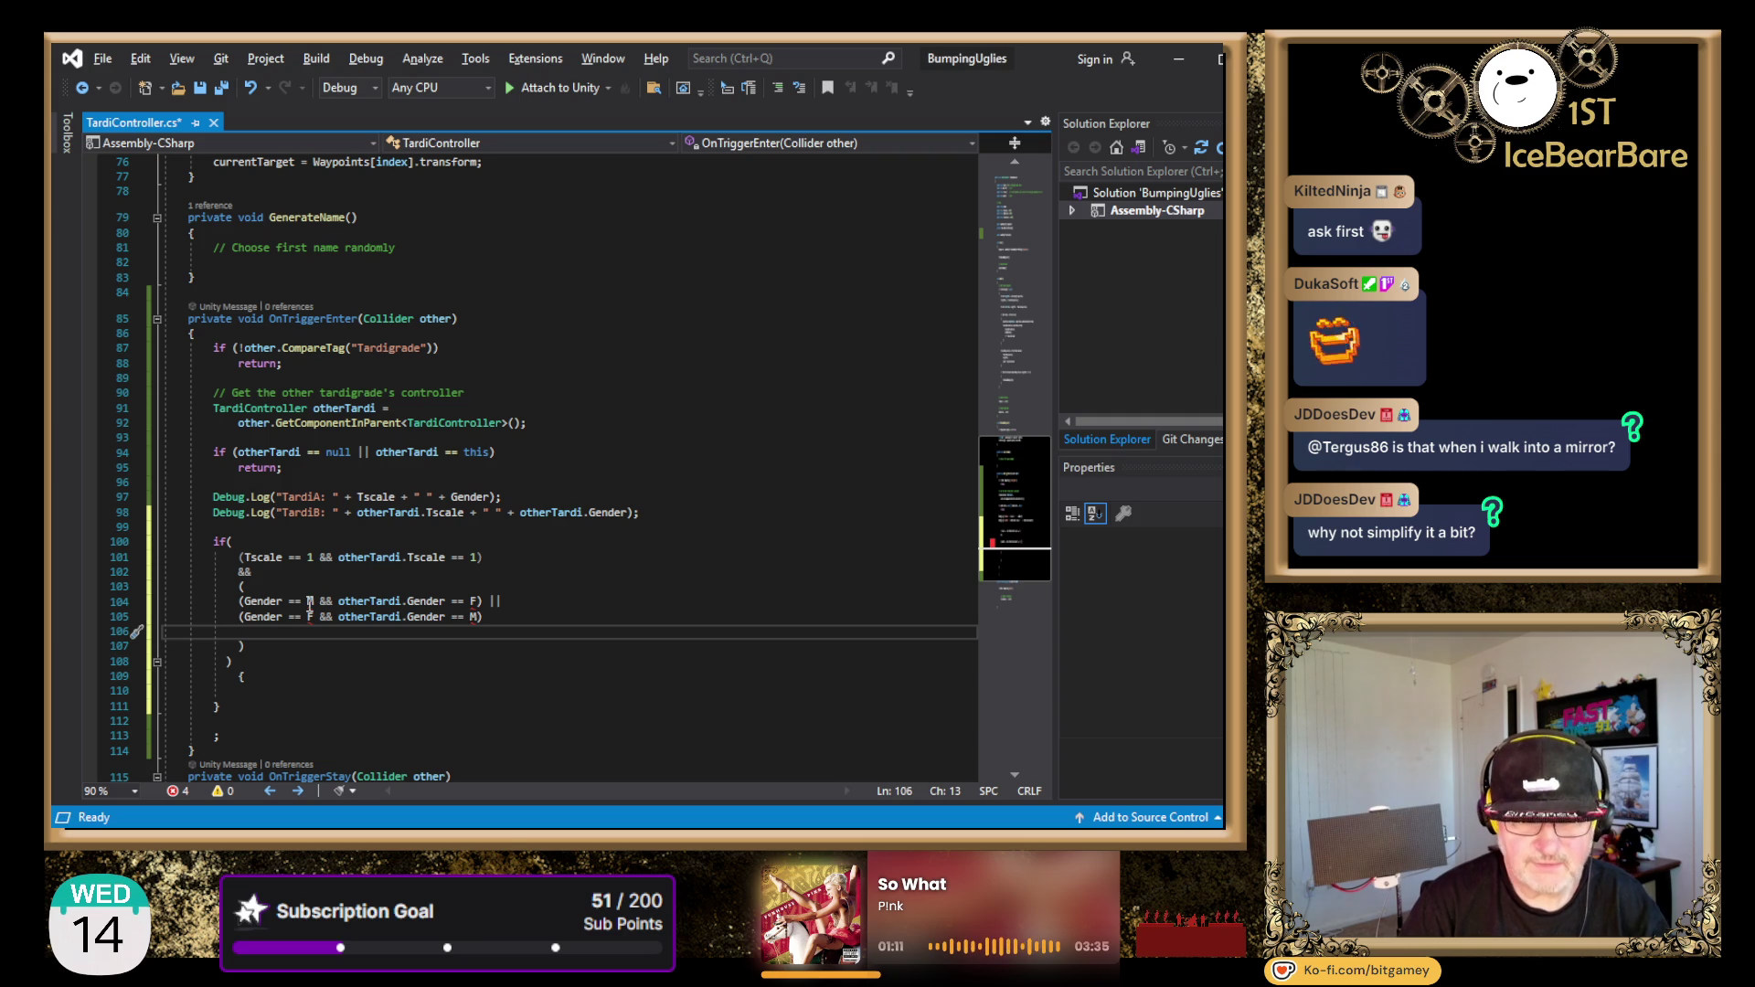
pyautogui.hotkey('ctrl', 'z')
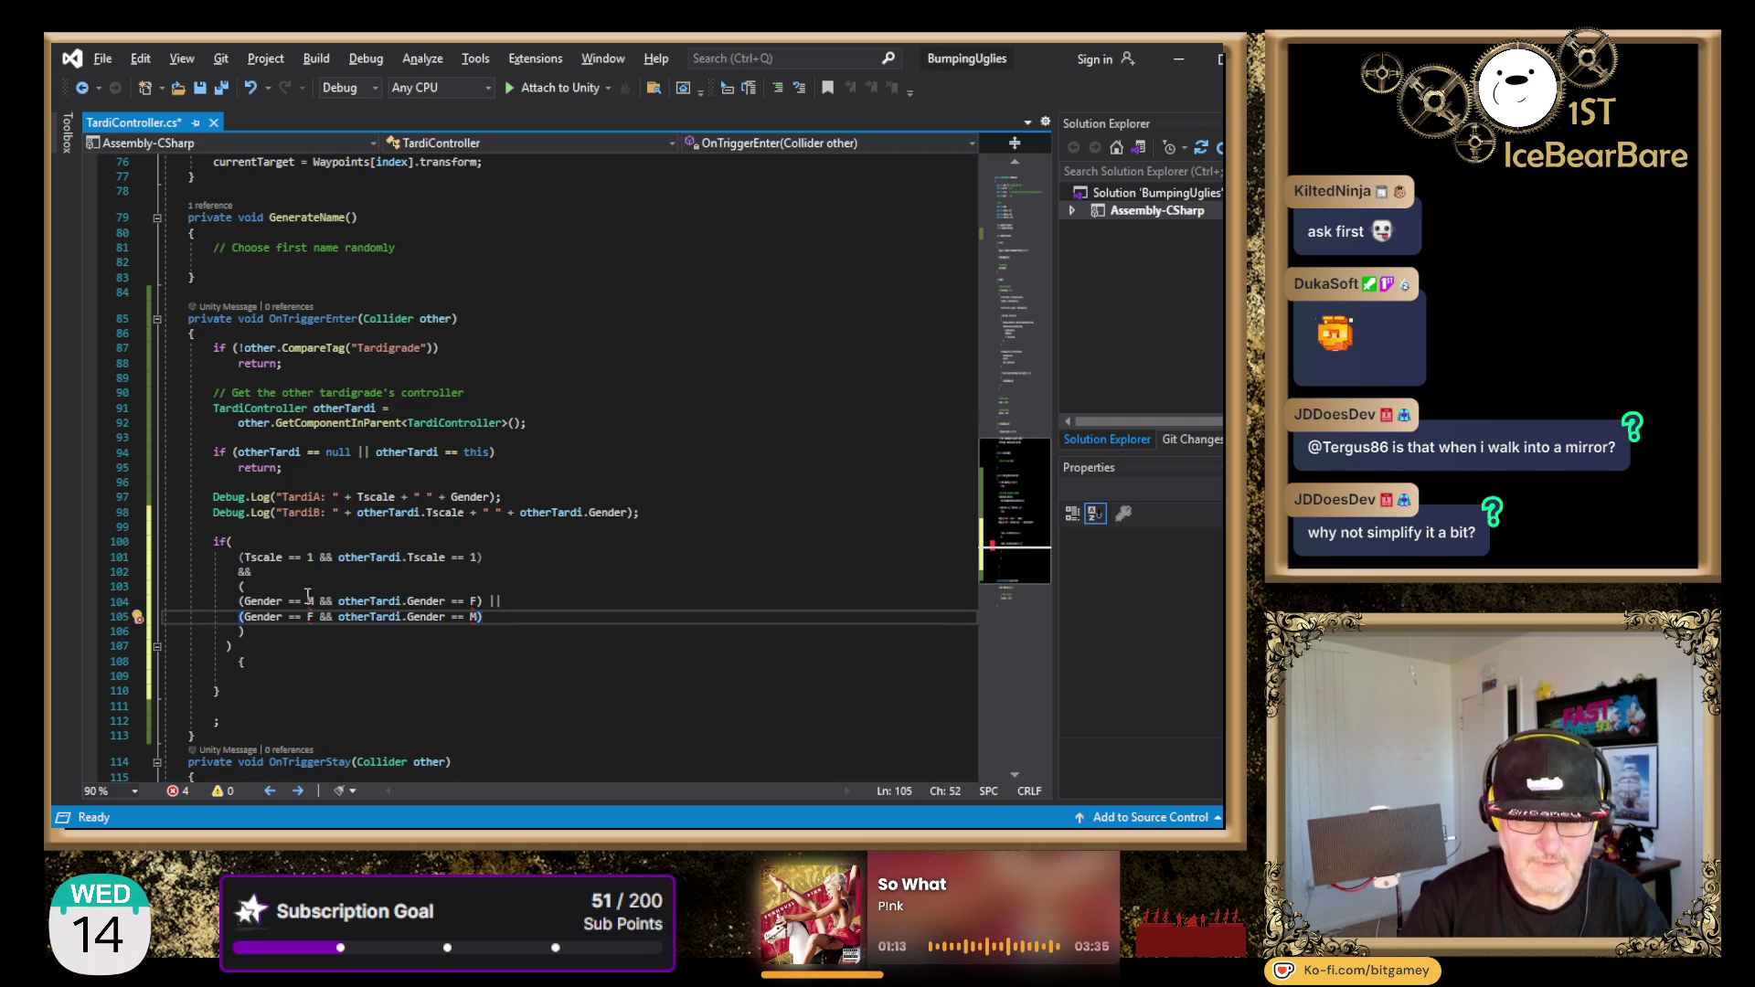
pyautogui.scroll(20, 308, 595)
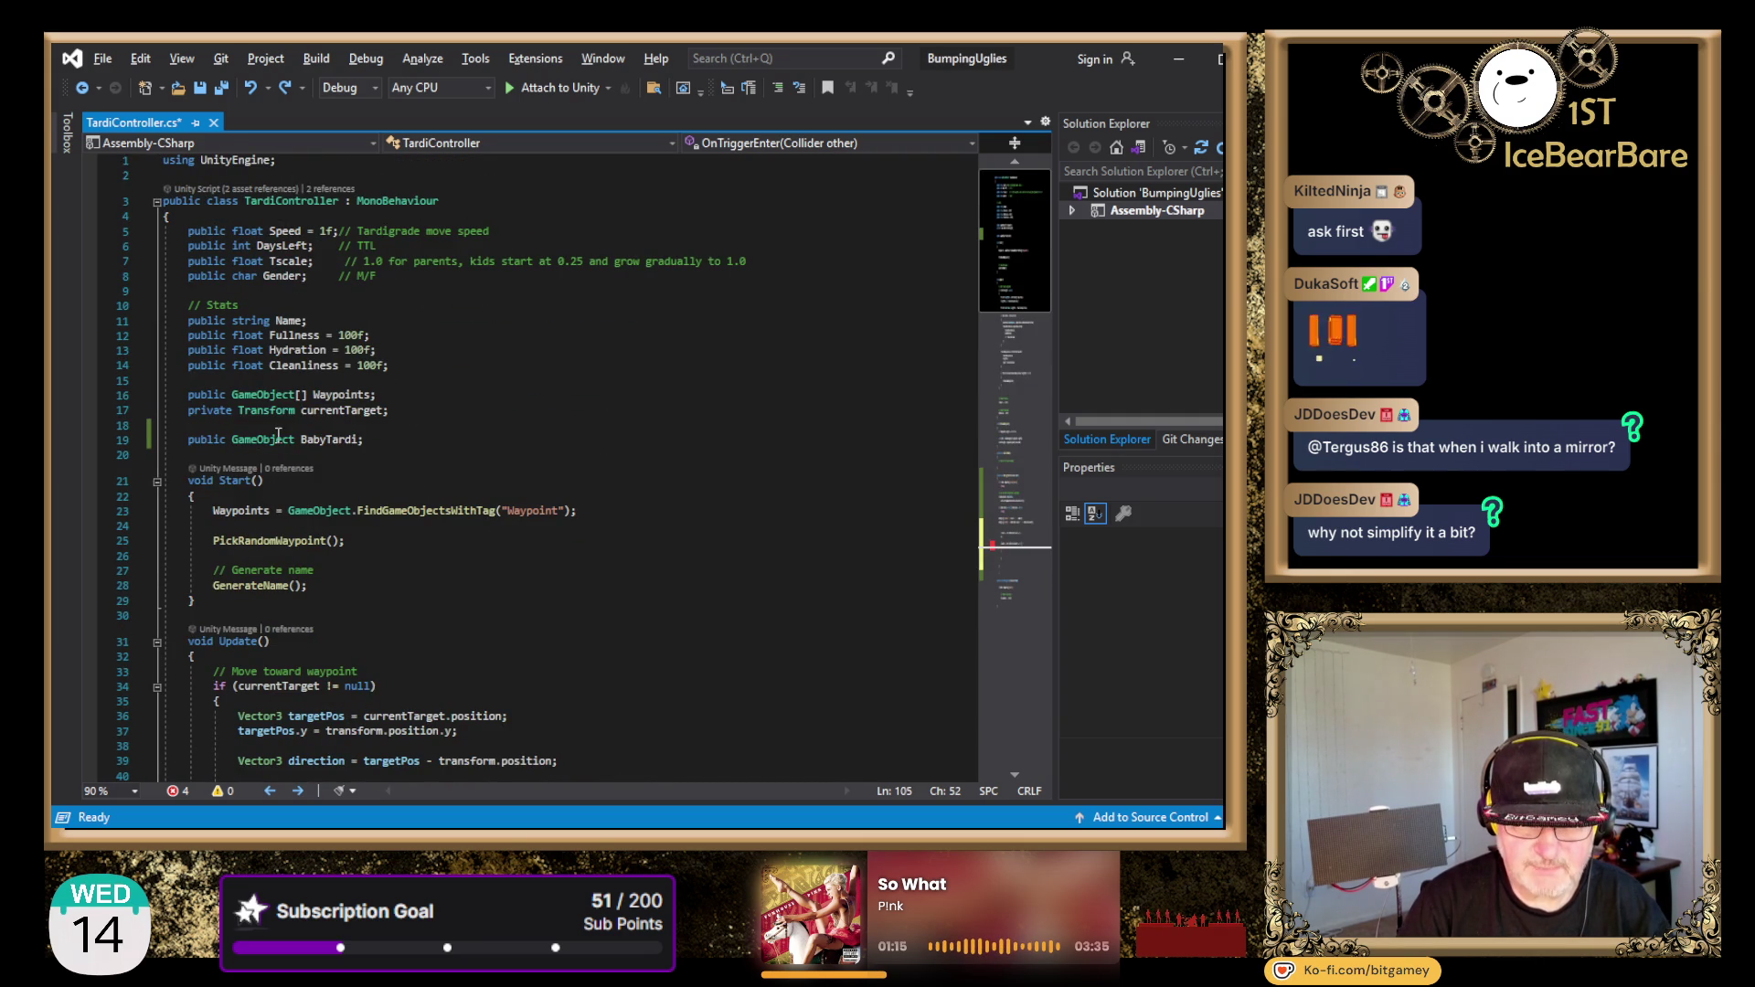
# - Change the Gender field's type on line 8 from char to string
pyautogui.doubleClick(245, 276)
pyautogui.write('string')
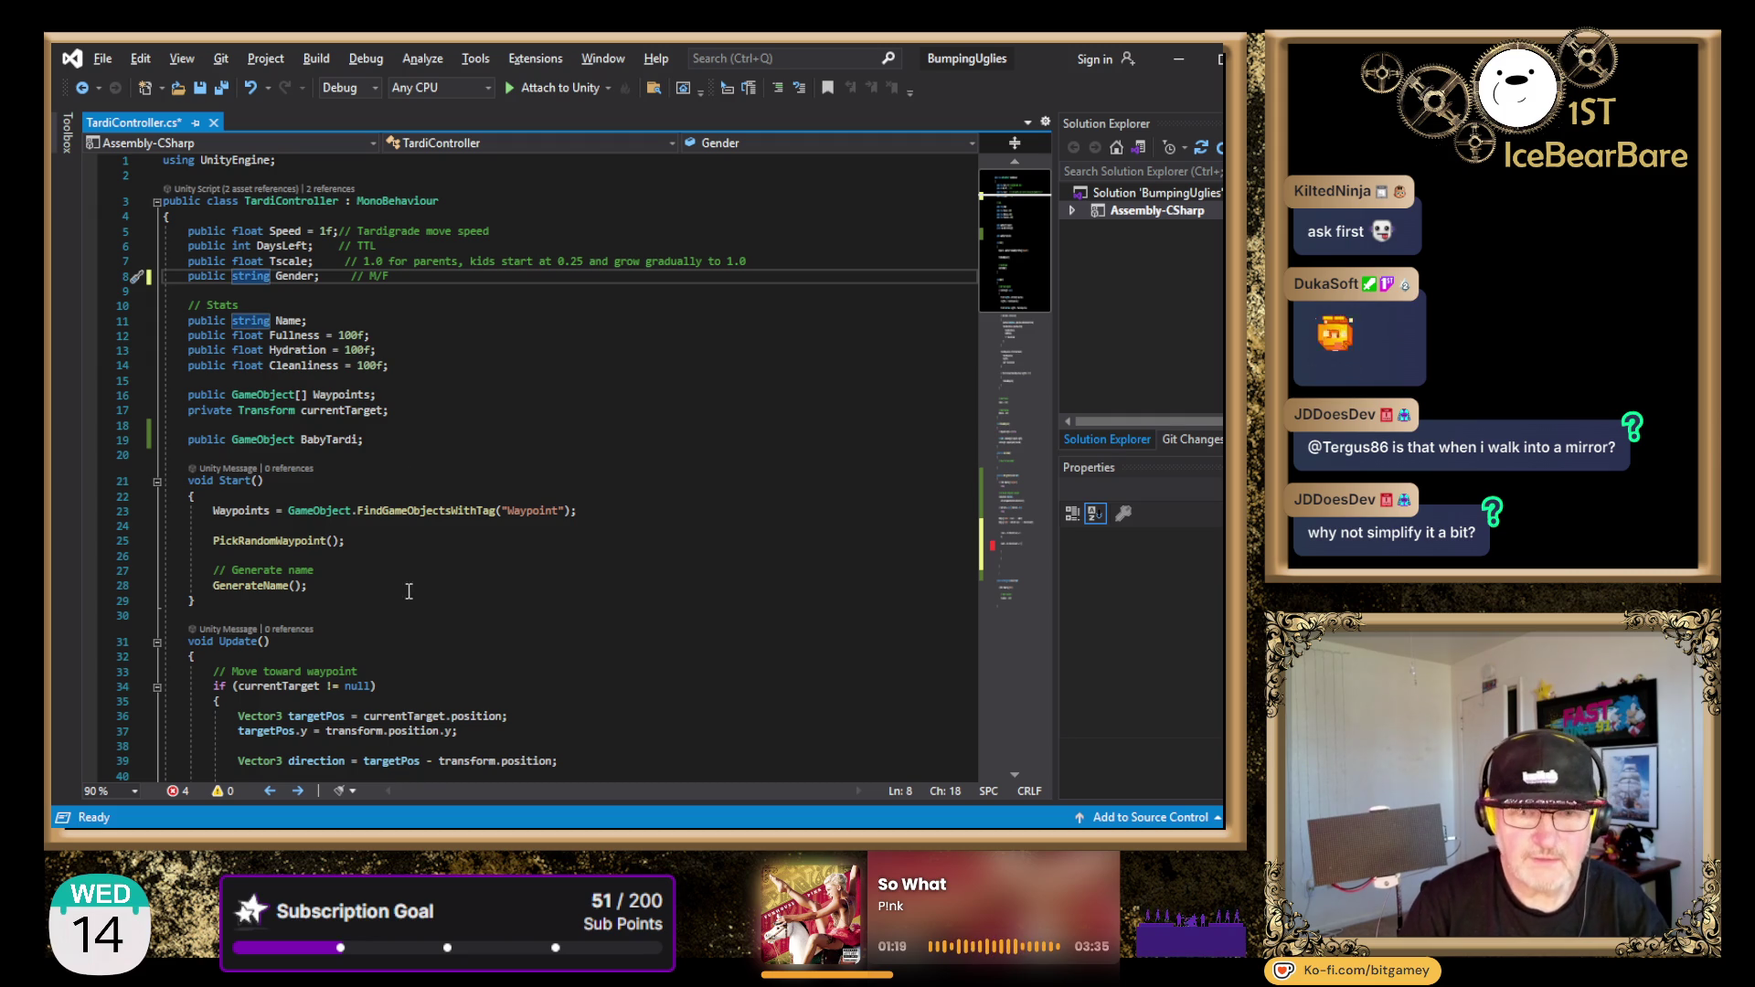
pyautogui.click(510, 394)
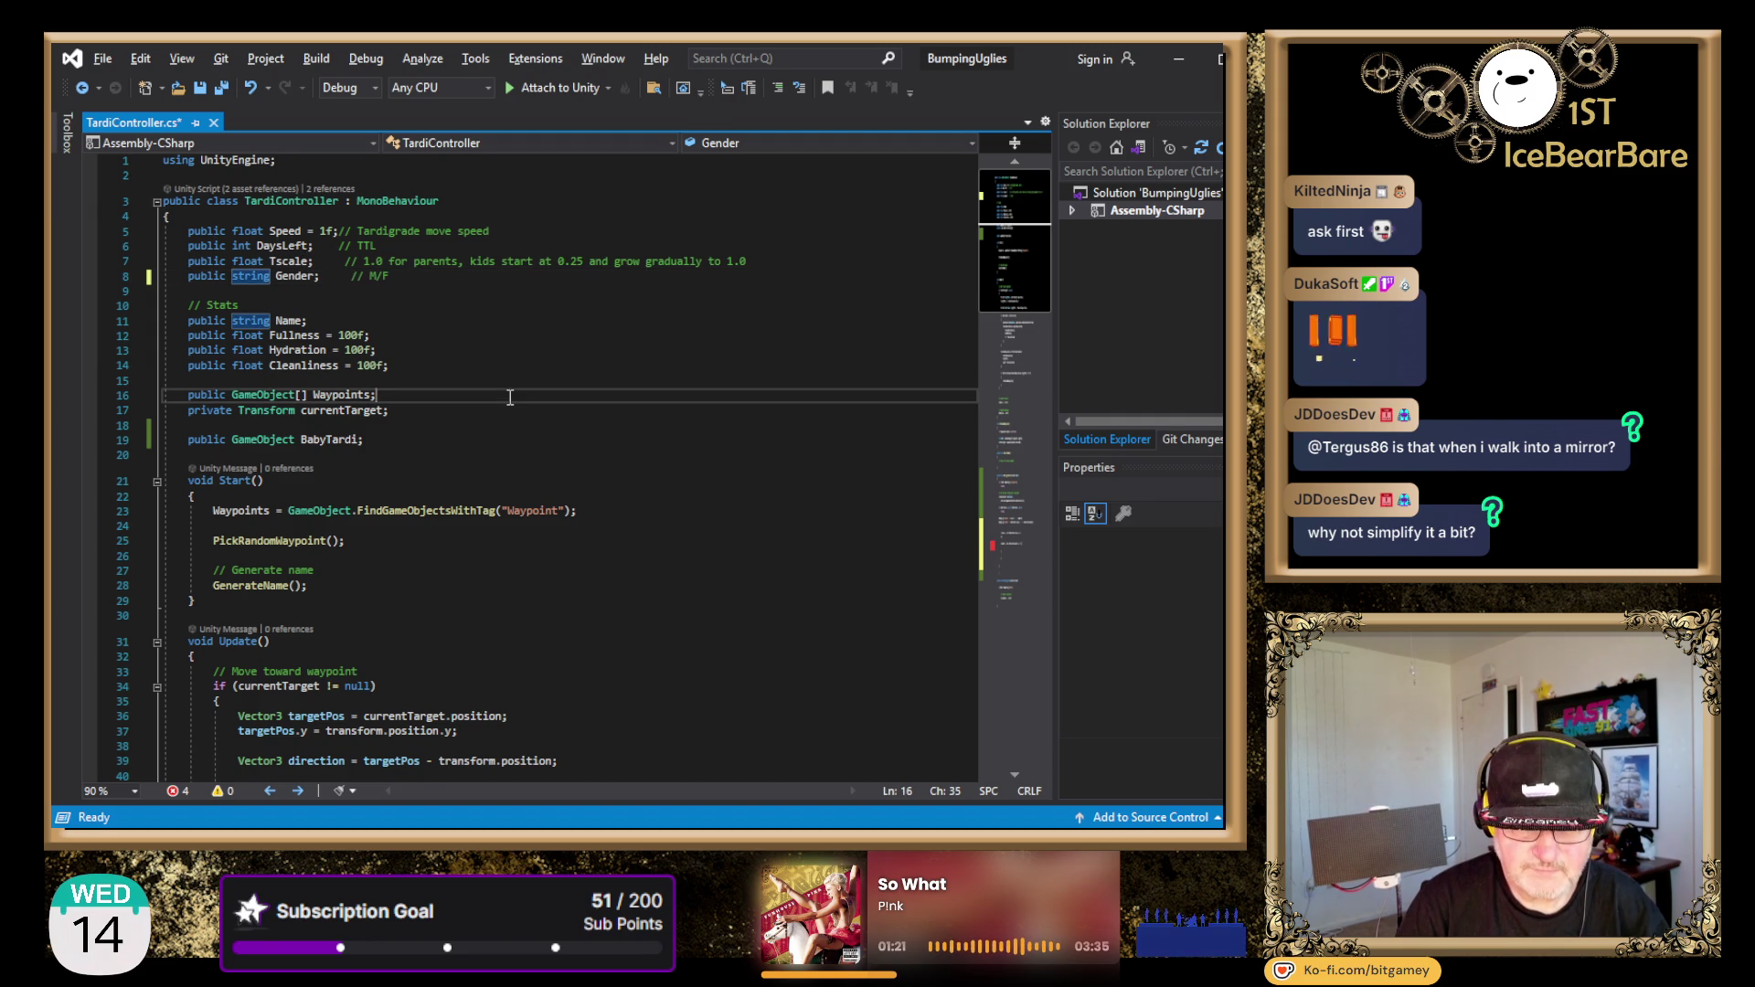
pyautogui.scroll(-20, 667, 459)
pyautogui.scroll(-5, 667, 459)
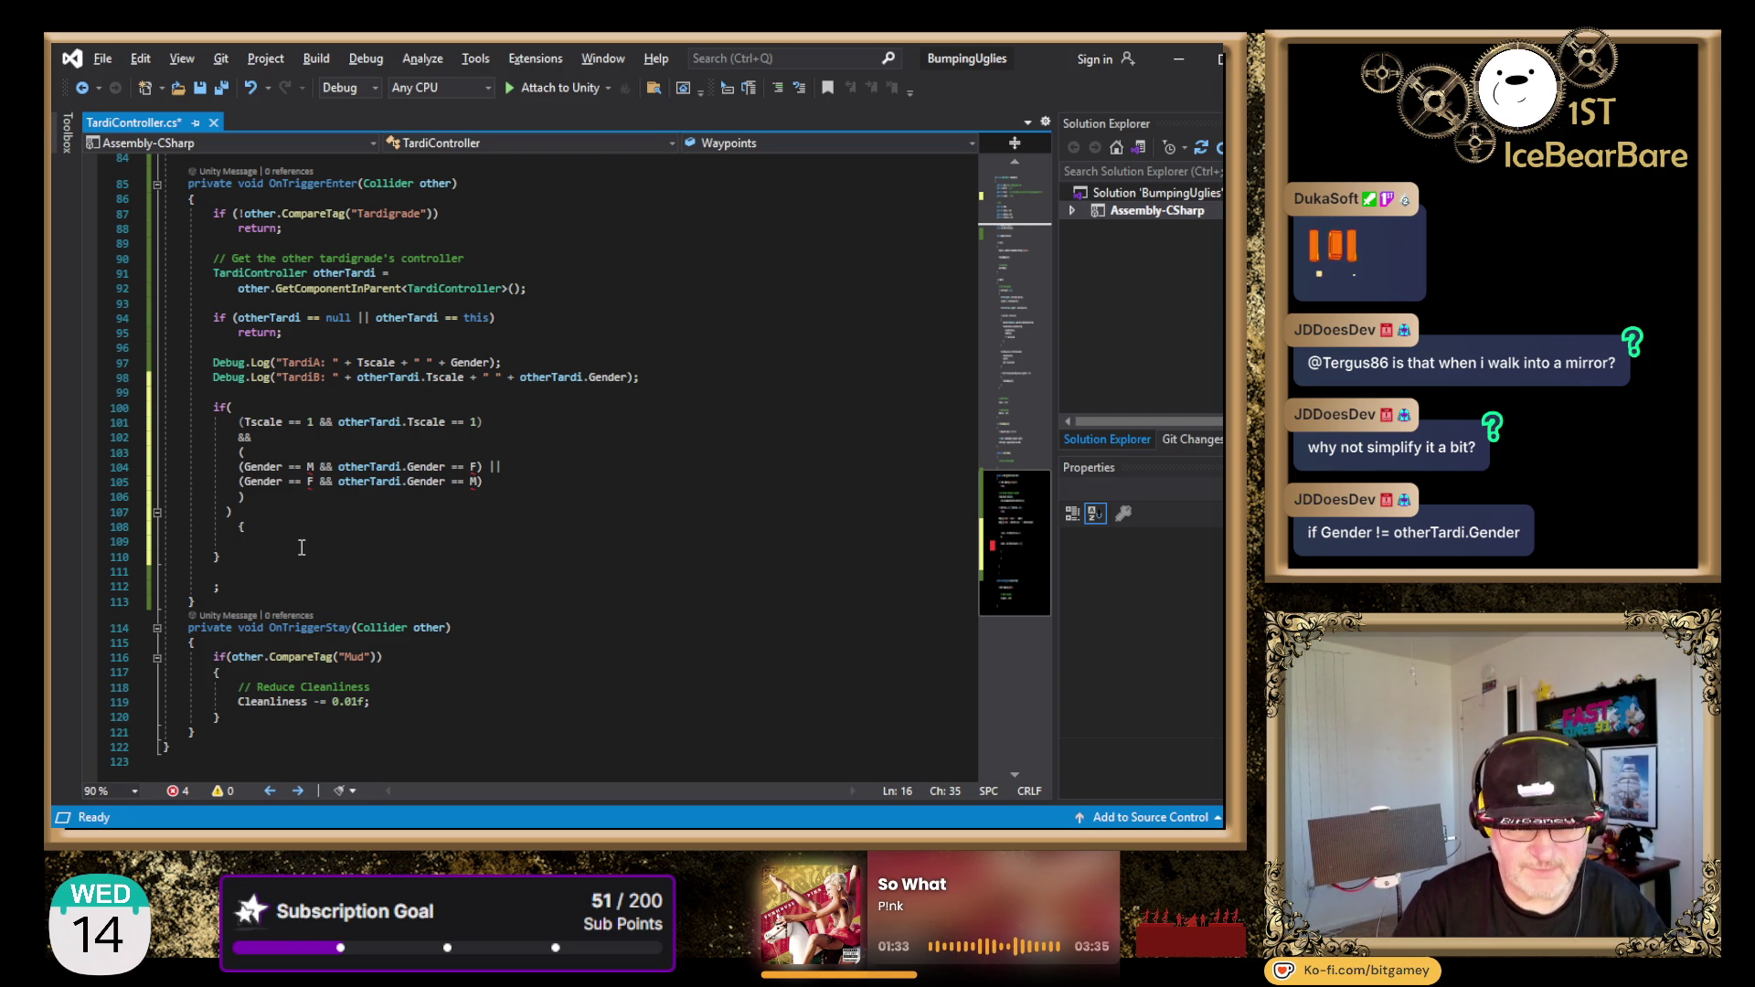
pyautogui.click(337, 494)
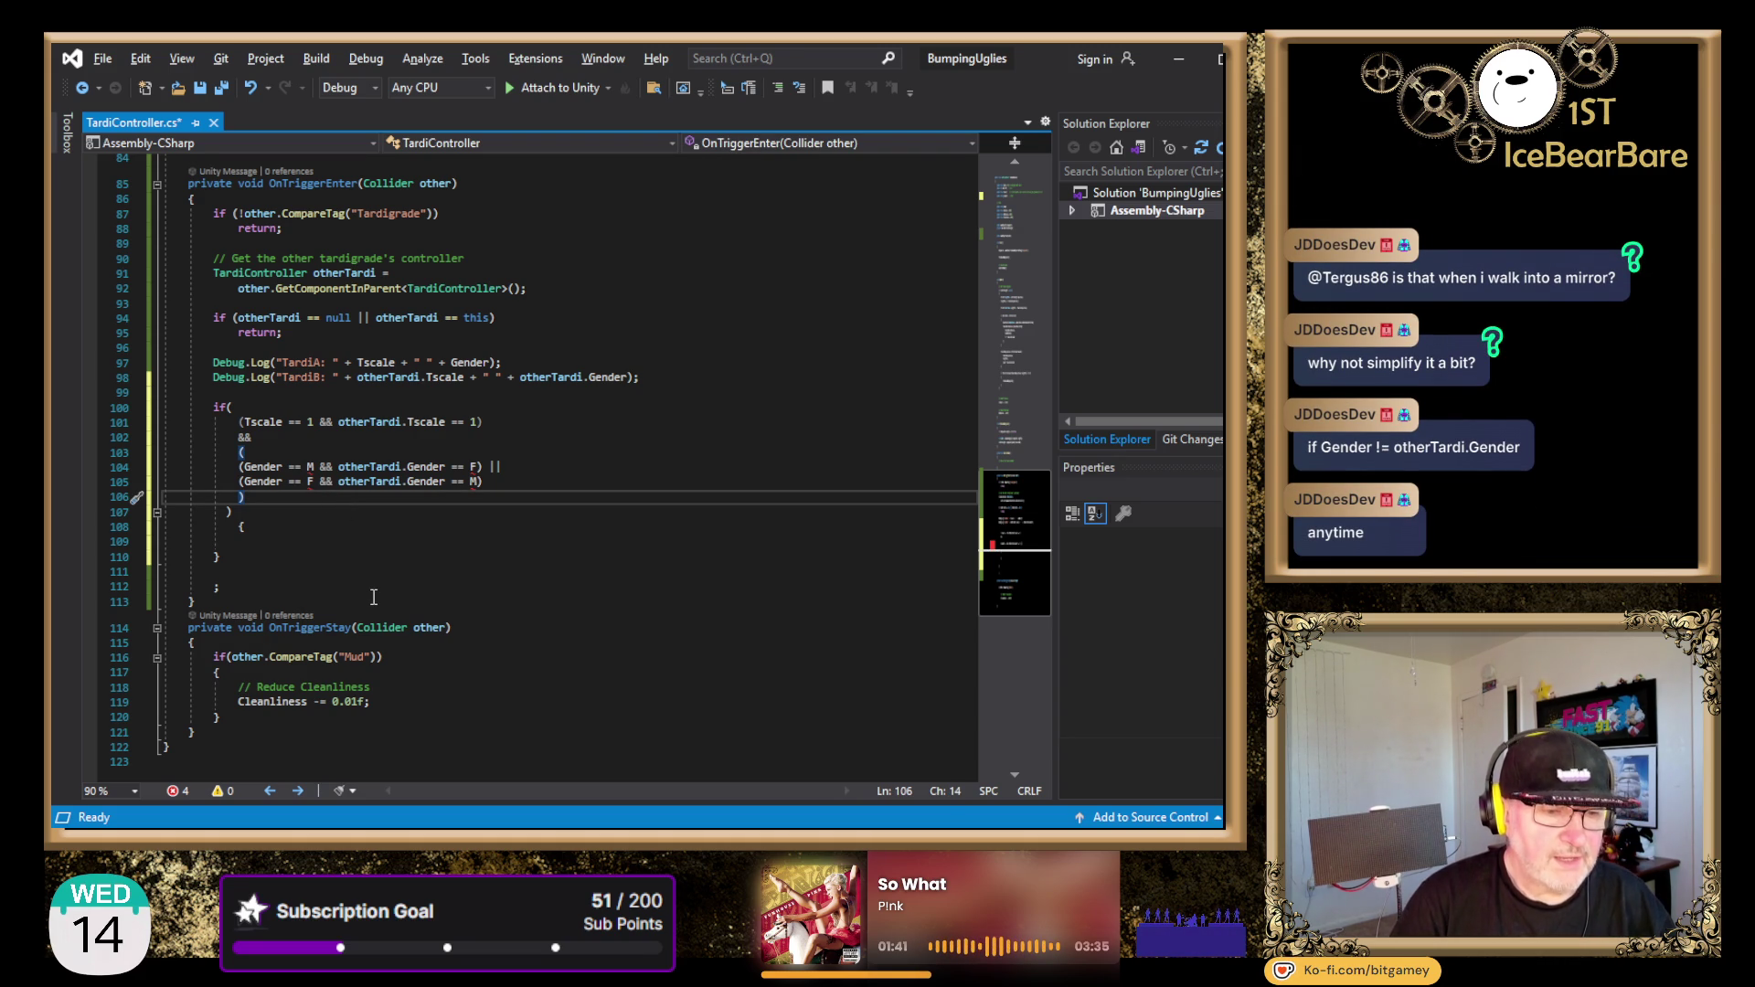
pyautogui.press('Up')
pyautogui.press('Up')
pyautogui.press('Up')
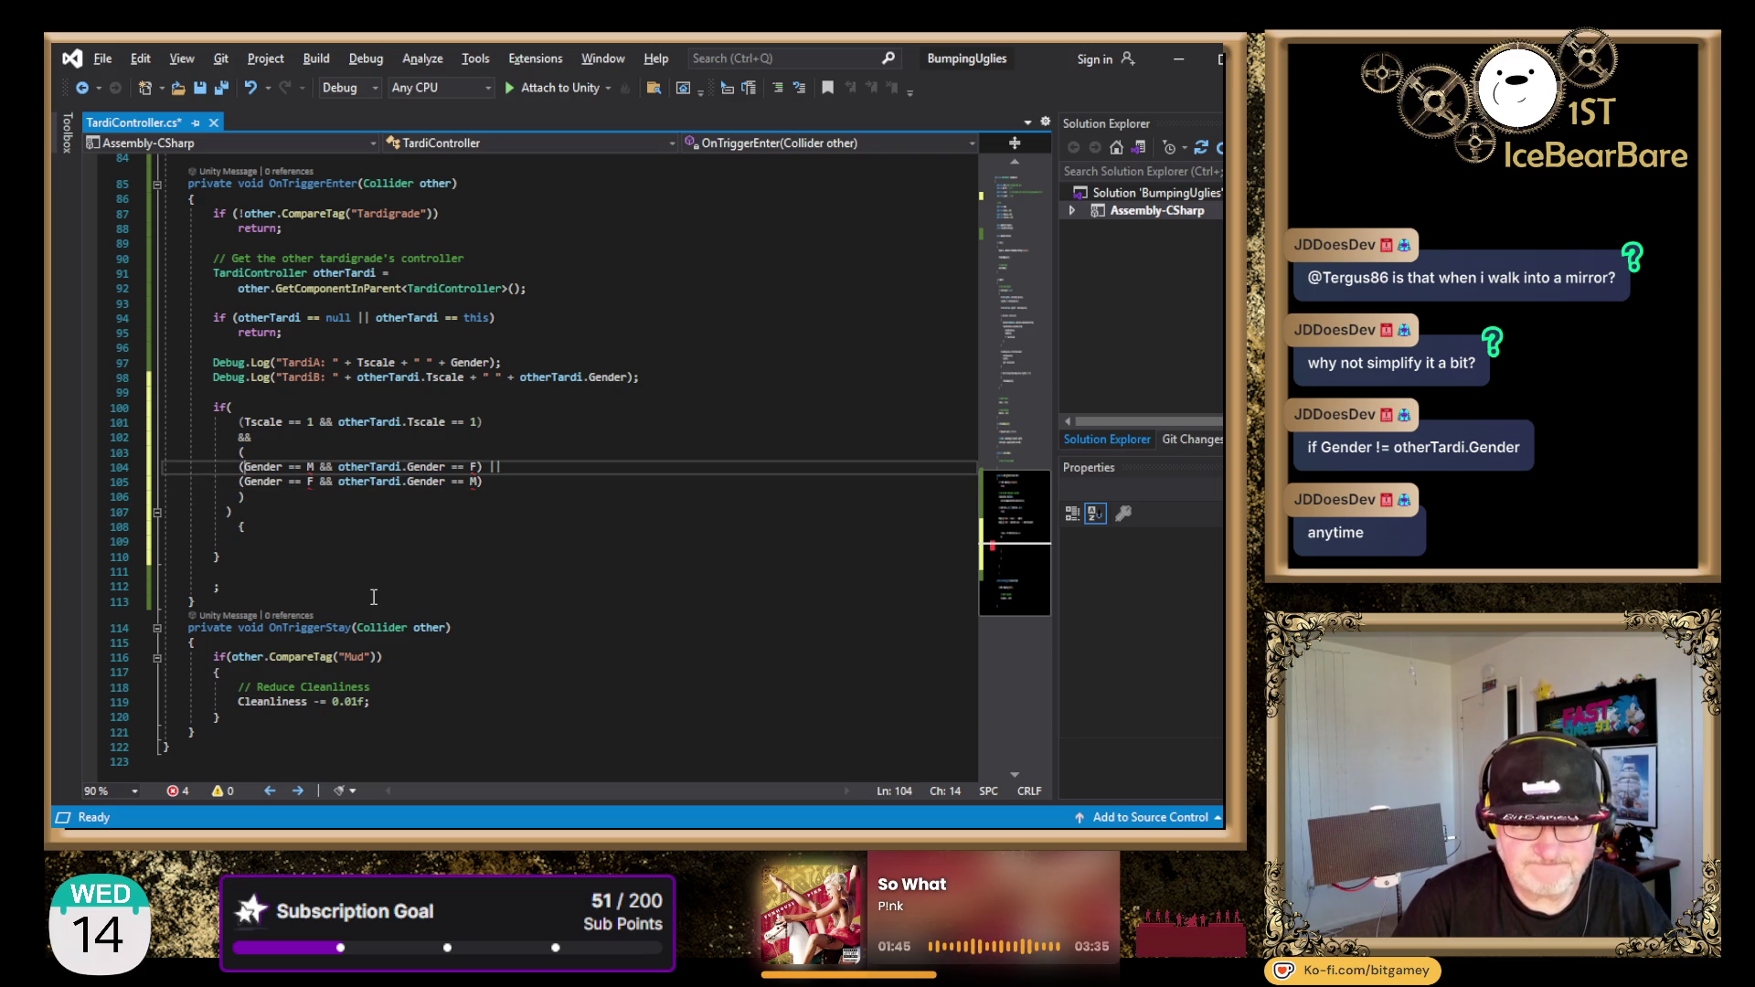
pyautogui.press('Up')
pyautogui.press('Up')
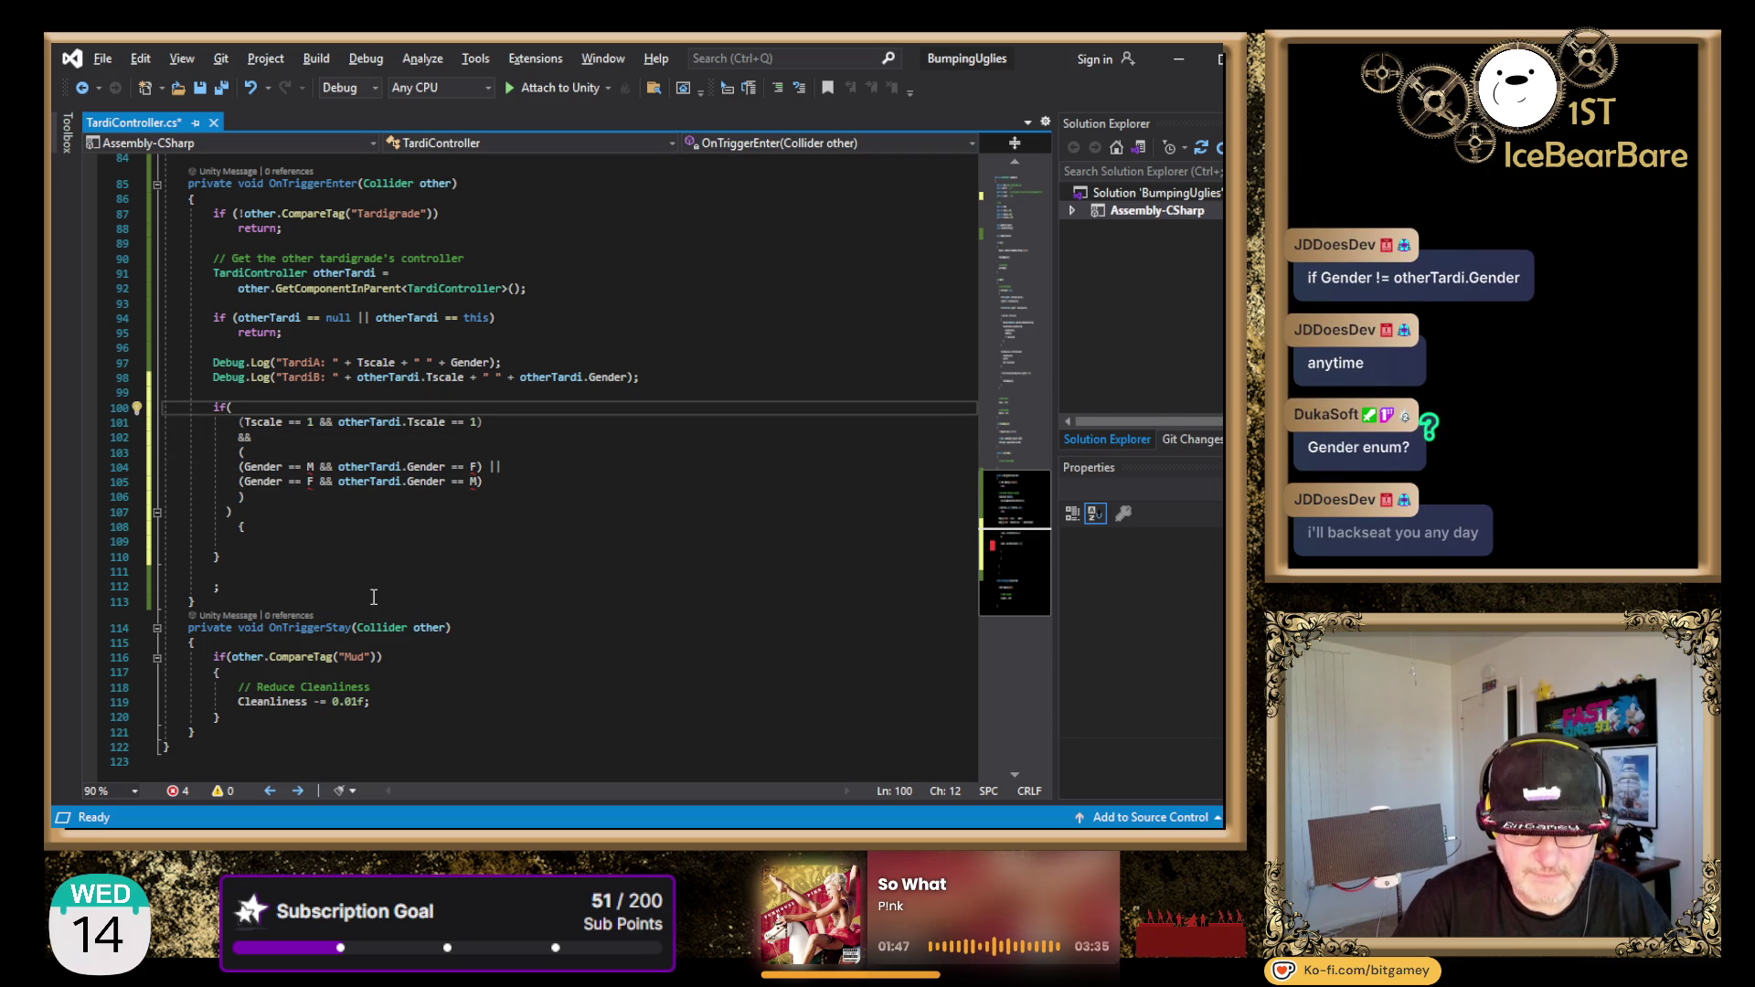
pyautogui.press('Down')
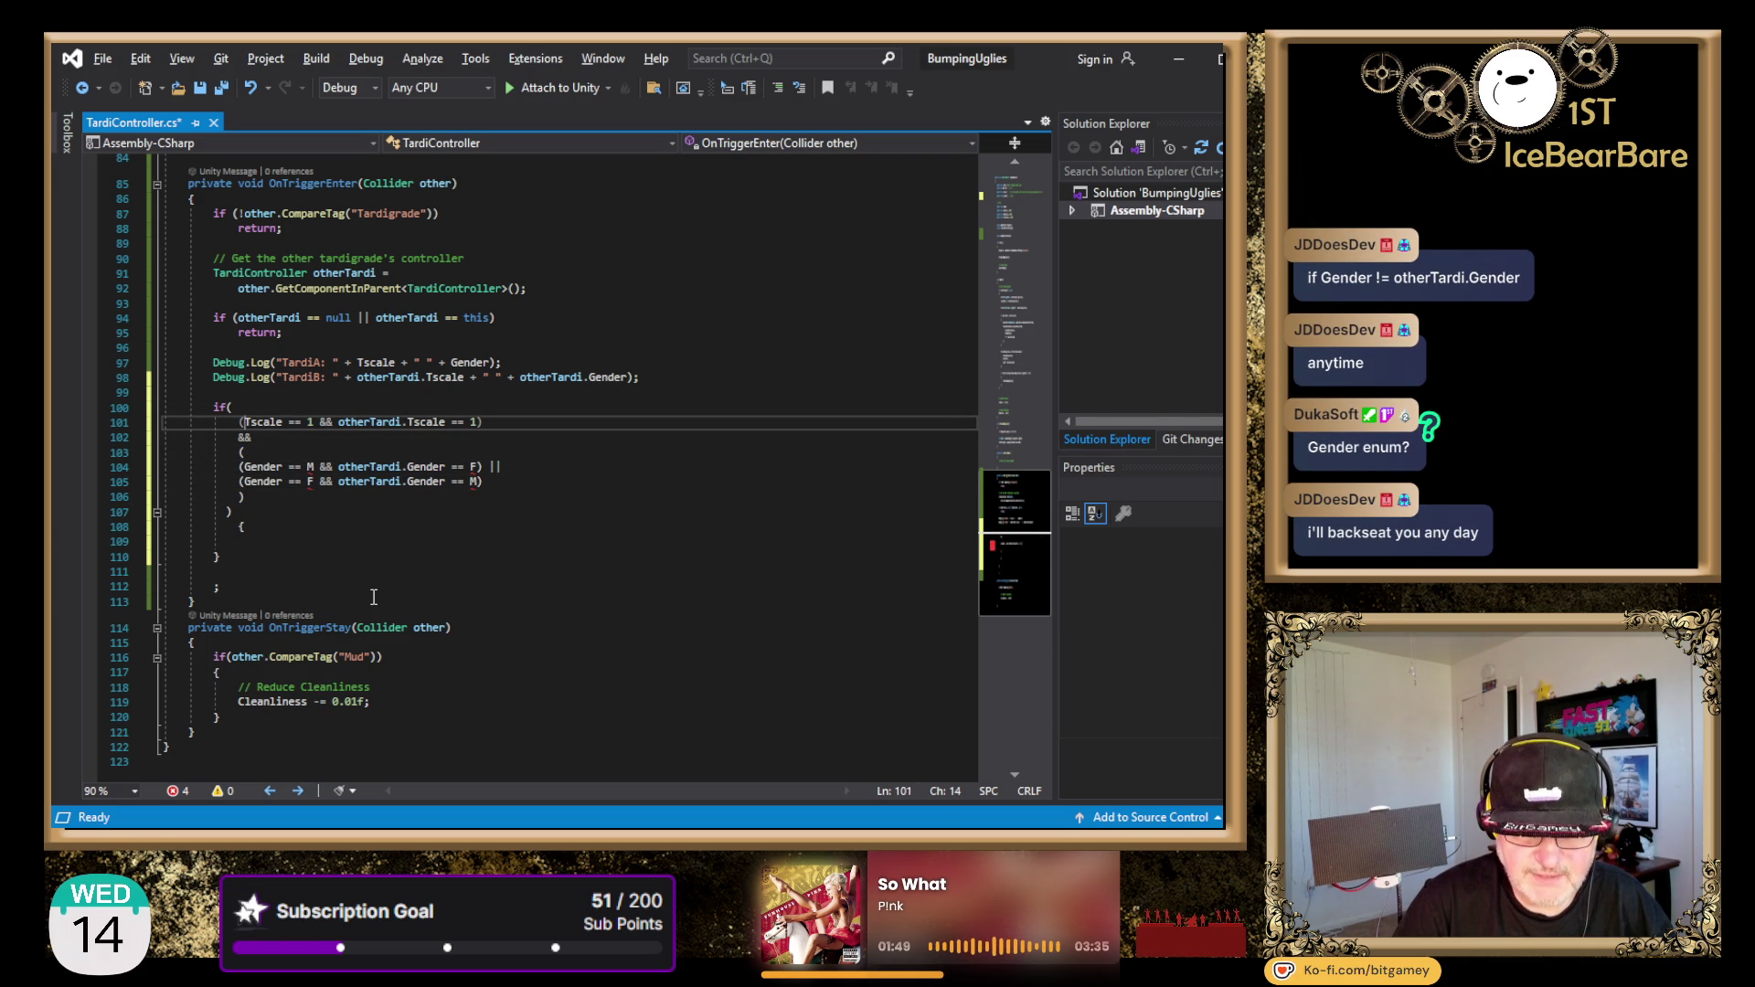
pyautogui.press('Down')
pyautogui.press('Down')
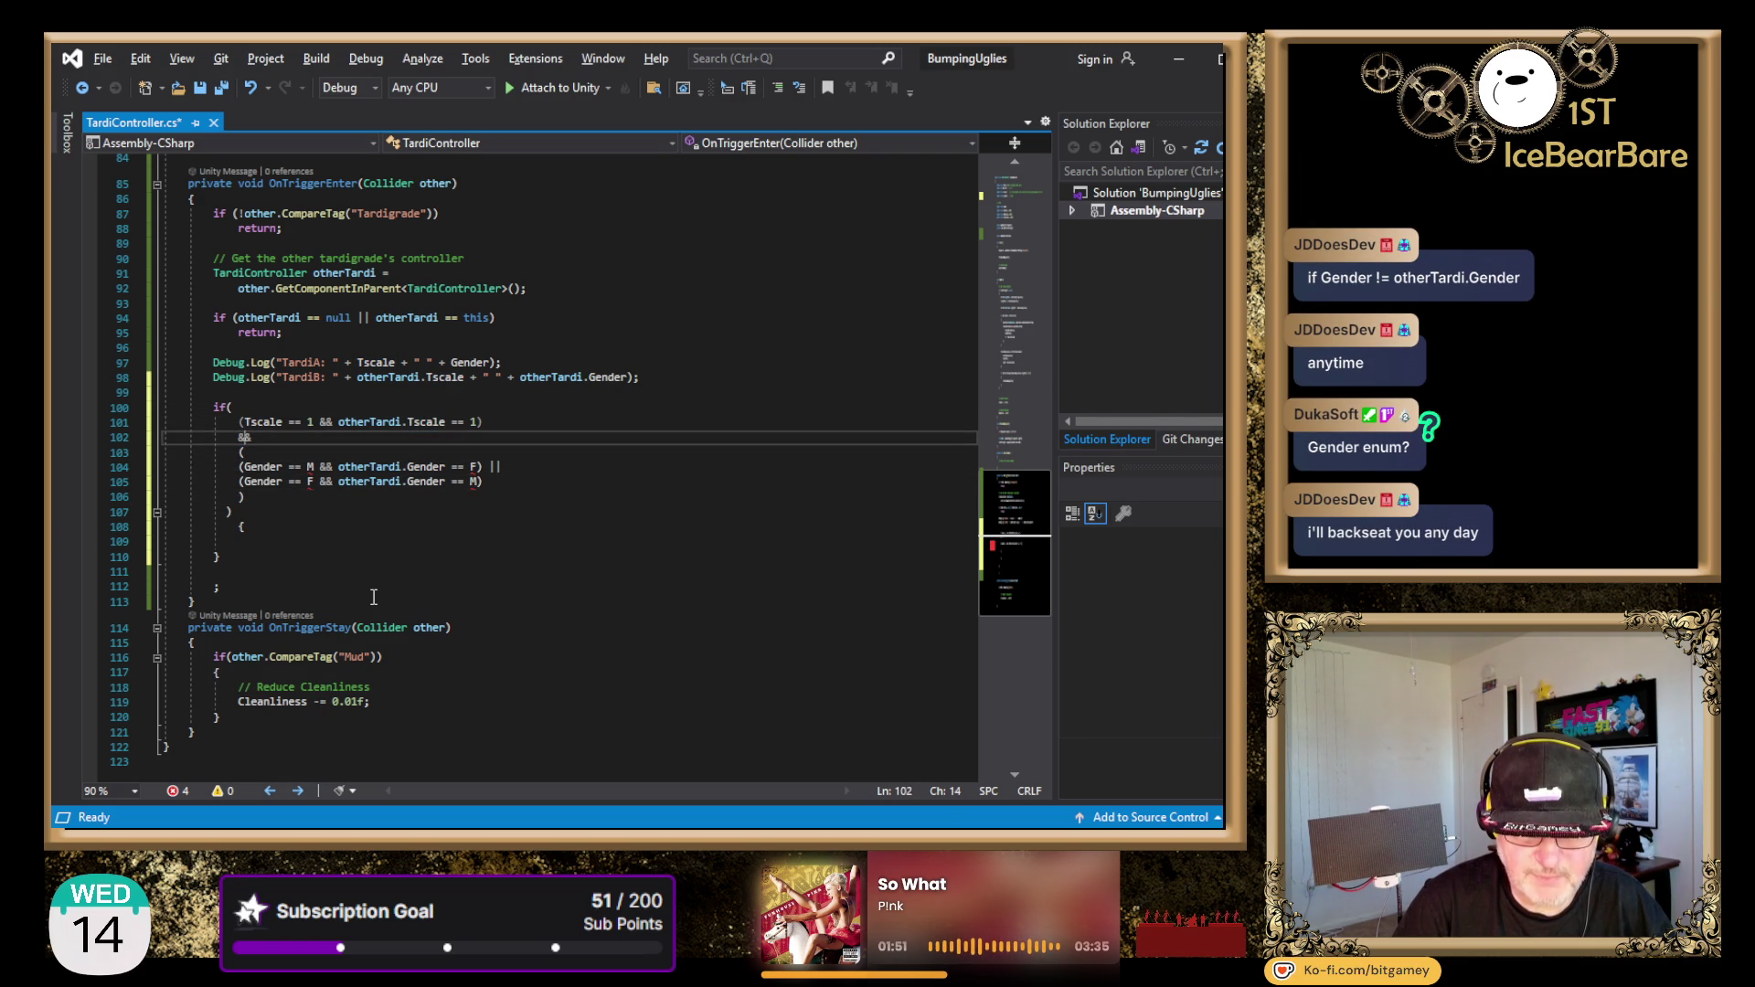
pyautogui.hotkey('shift', 'Down')
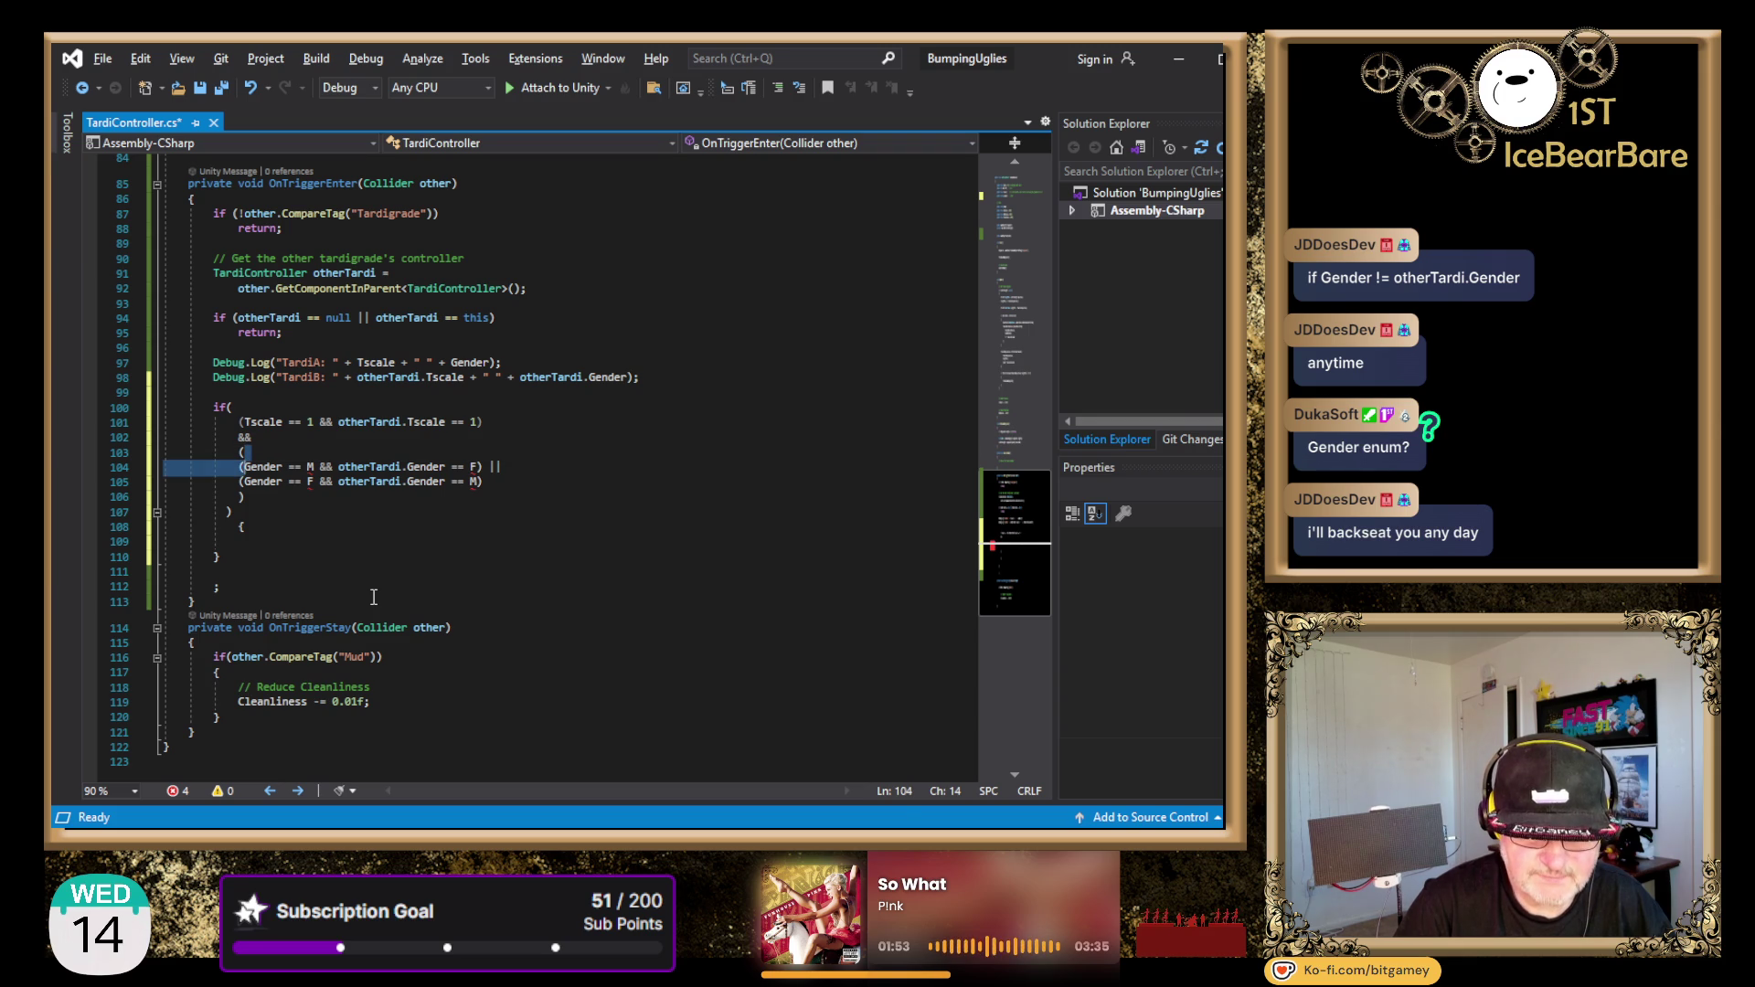
# - Remove the lone '(' line and collapse the gender tests into a single Gender != comparison
pyautogui.press('Delete')
pyautogui.press('Right')
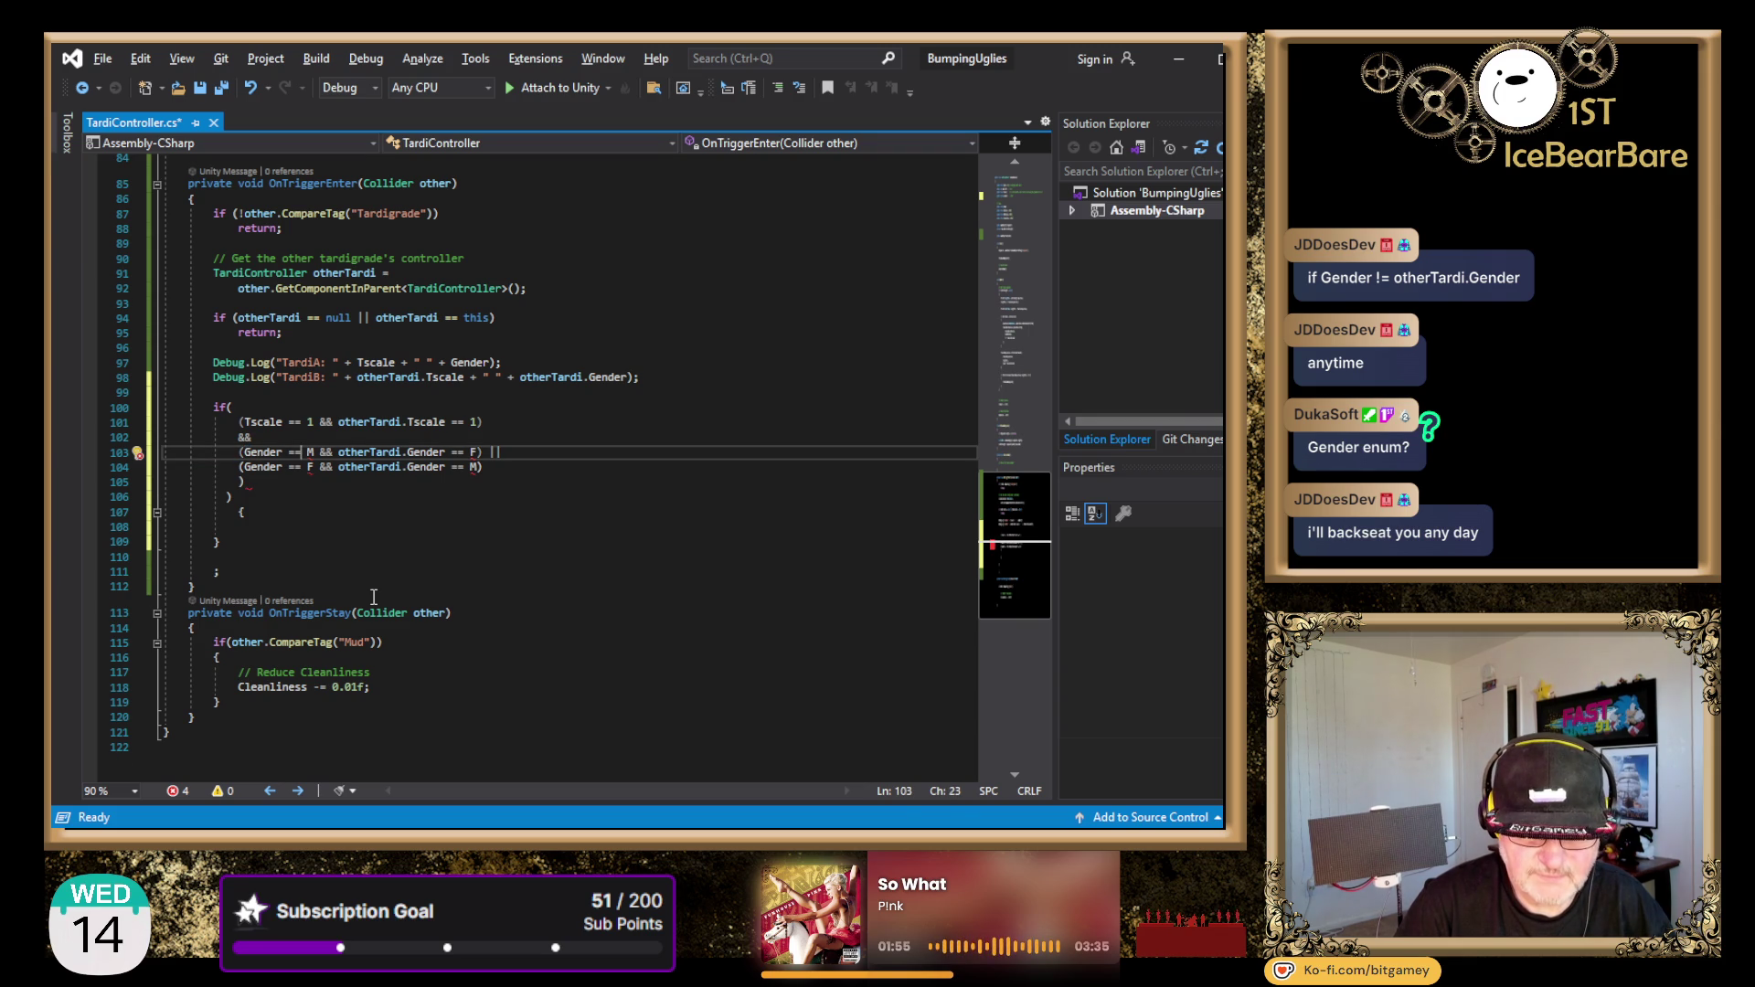
pyautogui.press('Delete')
pyautogui.write('!')
pyautogui.press('Right')
pyautogui.press('Right')
pyautogui.press('Right')
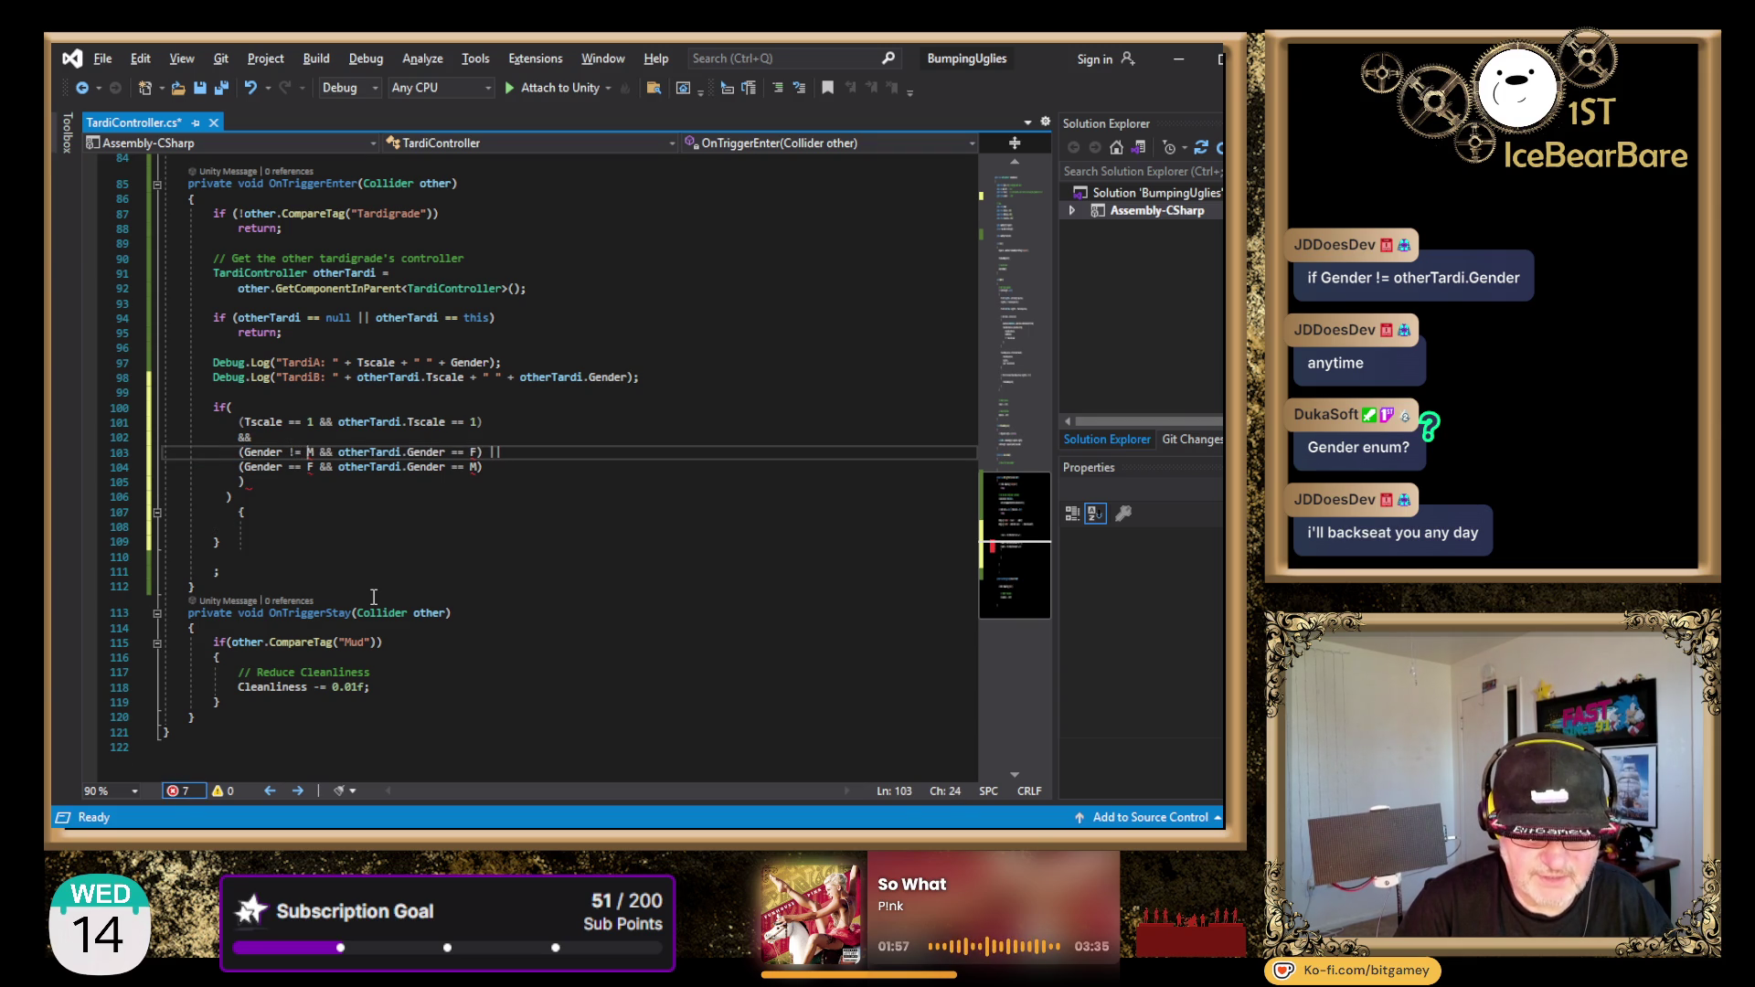
pyautogui.press('Delete')
pyautogui.press('Delete')
pyautogui.press('Delete')
pyautogui.press('Right')
pyautogui.press('Right')
pyautogui.press('Right')
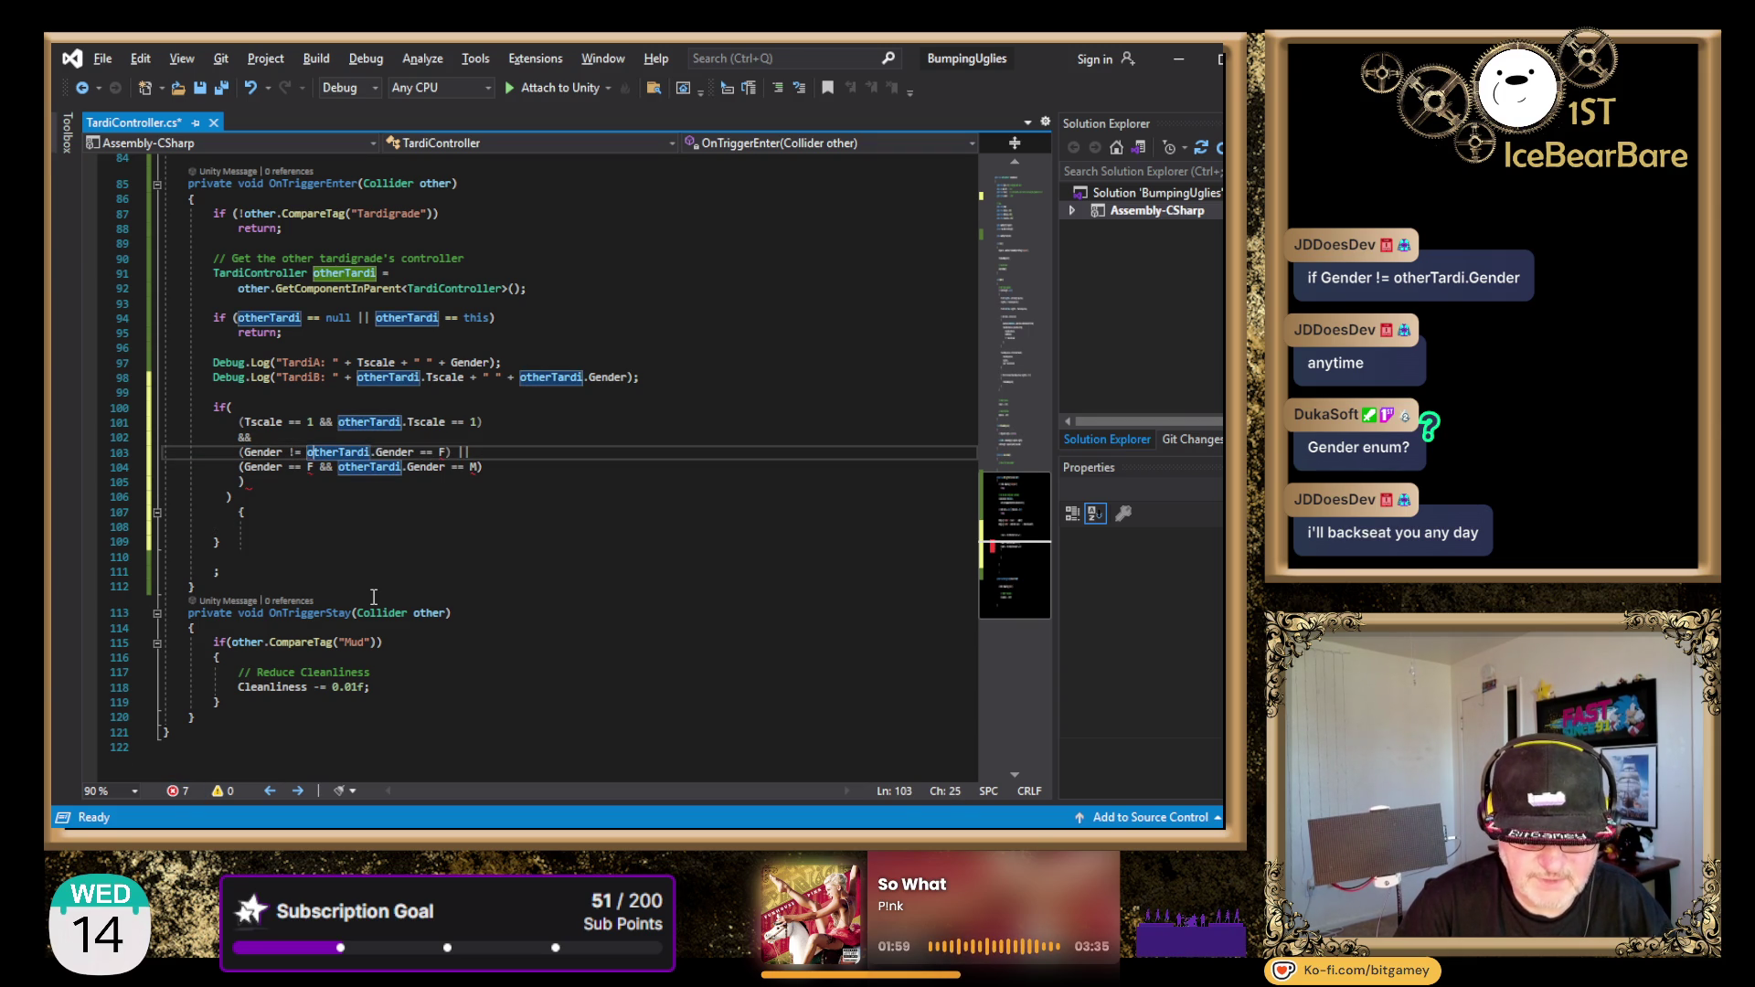
pyautogui.press('Right')
pyautogui.press('Right')
pyautogui.press('Right')
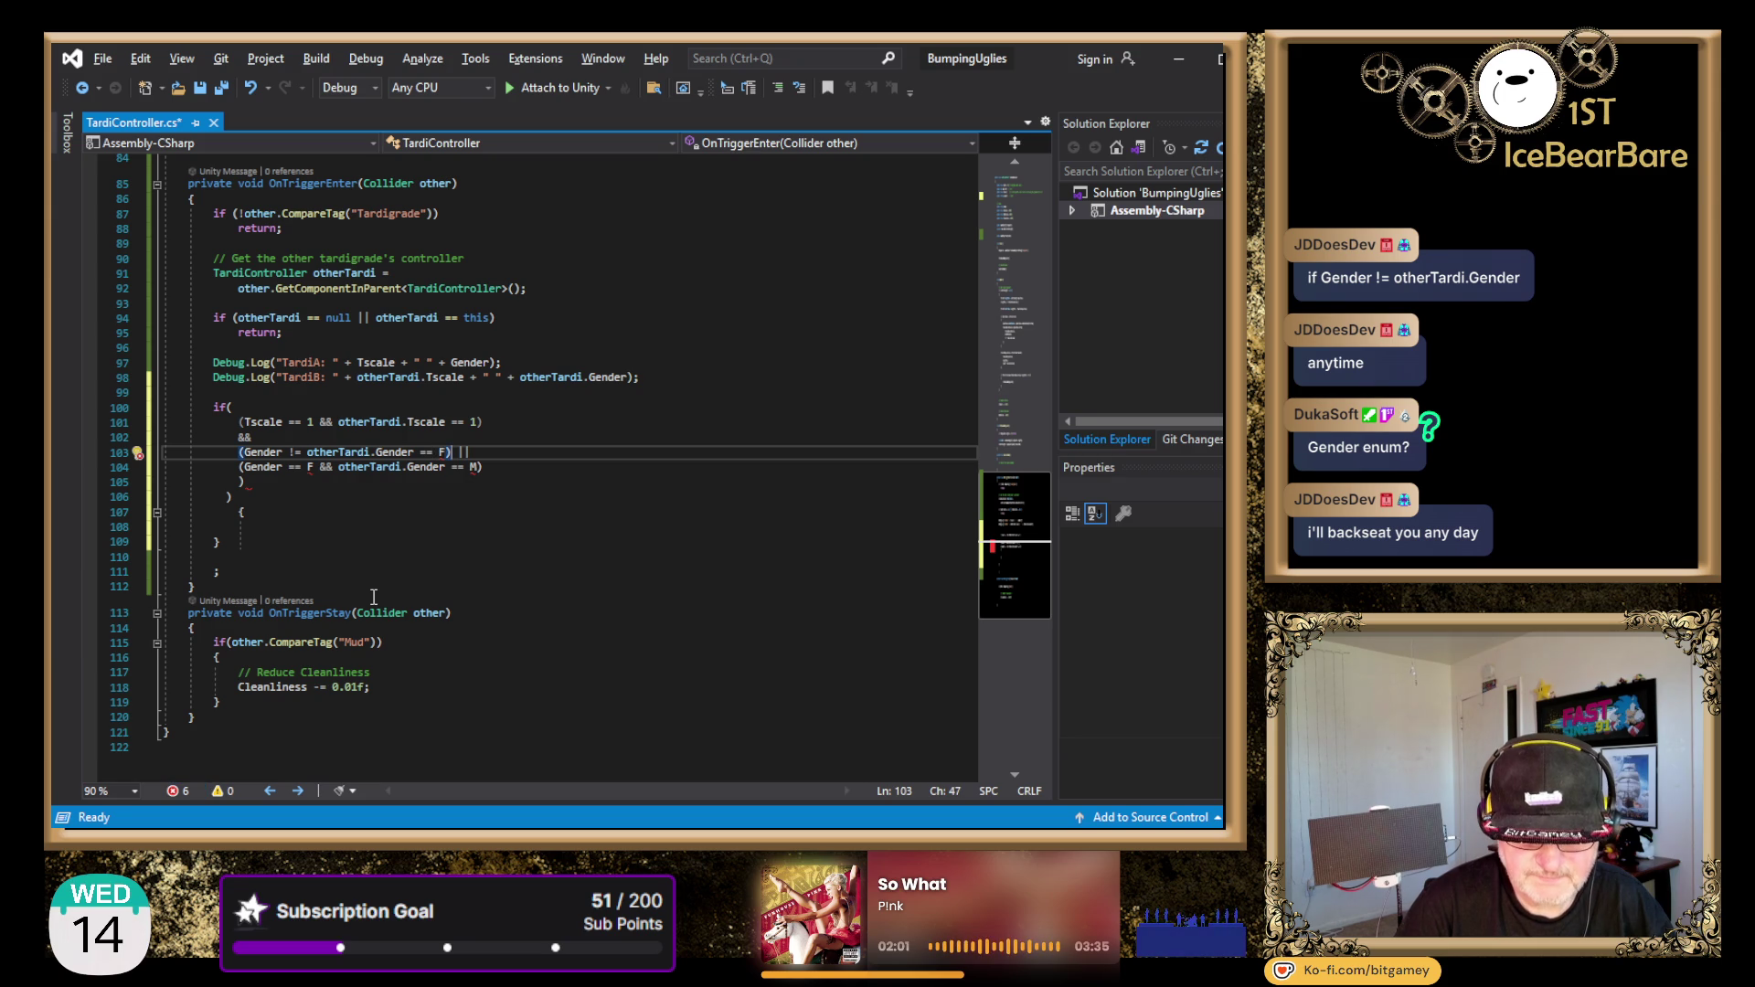
pyautogui.hotkey('shift', 'Down')
pyautogui.hotkey('shift', 'Right')
pyautogui.hotkey('shift', 'Right')
pyautogui.hotkey('shift', 'Right')
pyautogui.press('Delete')
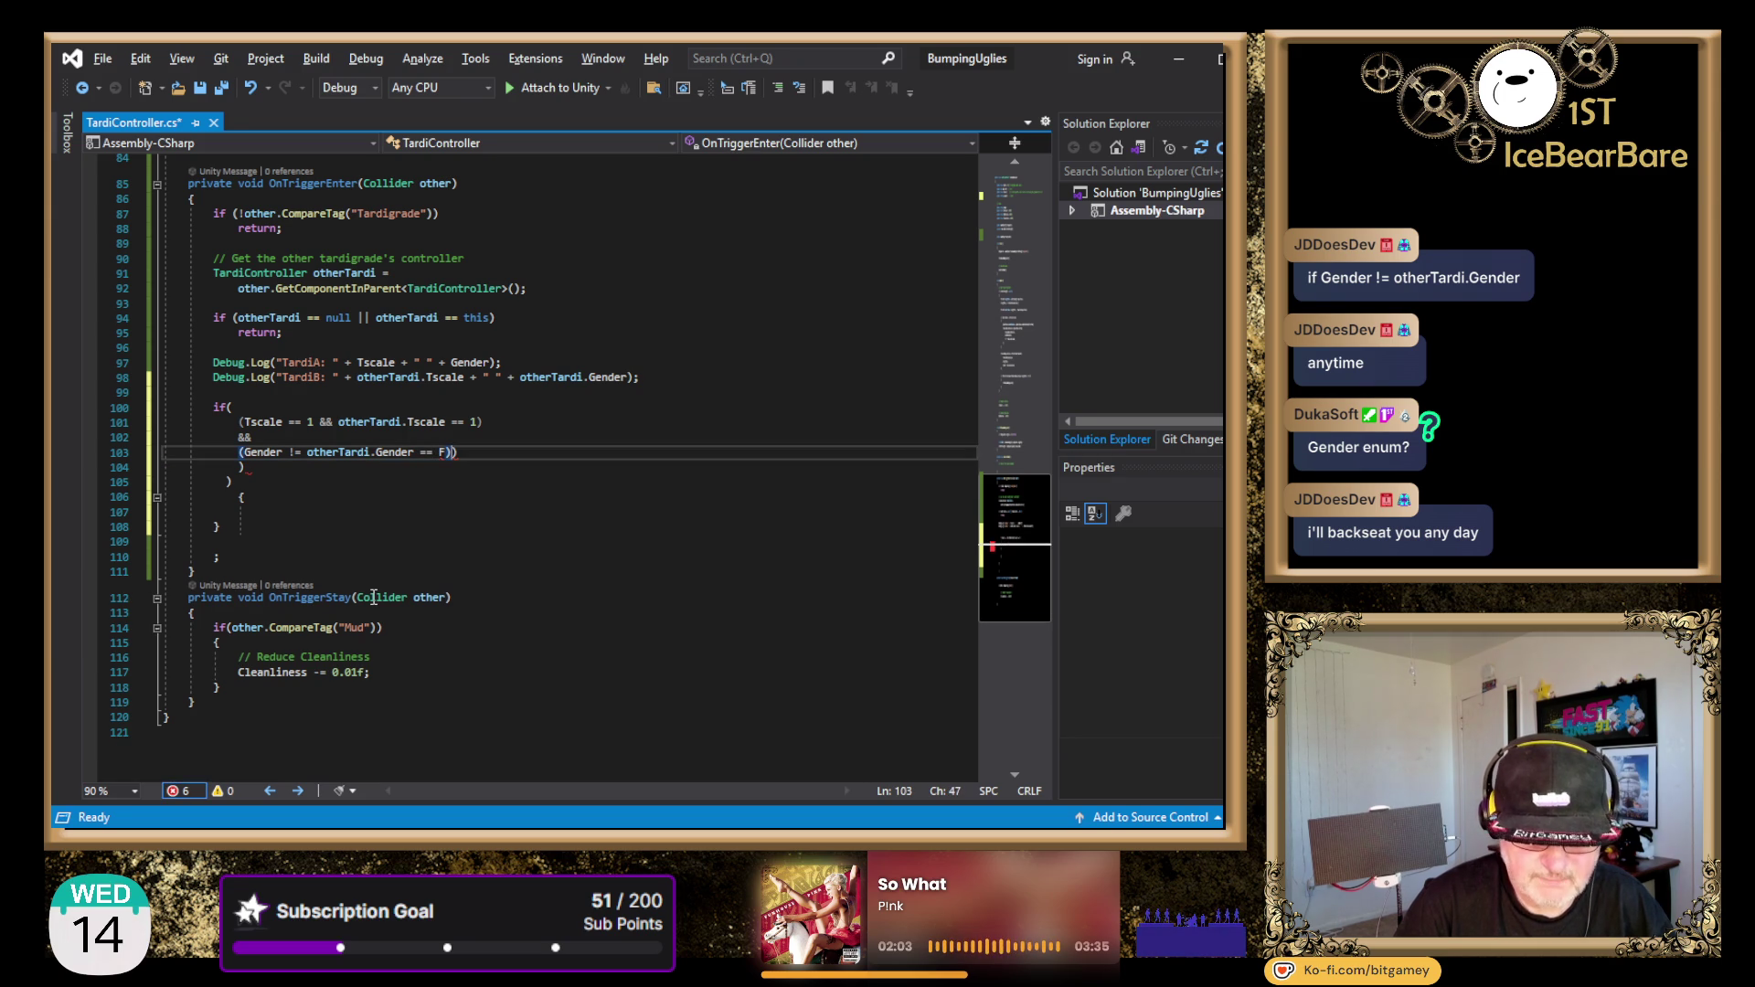
# - Delete the leftover closing-parenthesis lines and realign the final ')'
pyautogui.press('End')
pyautogui.hotkey('shift', 'Down')
pyautogui.press('Delete')
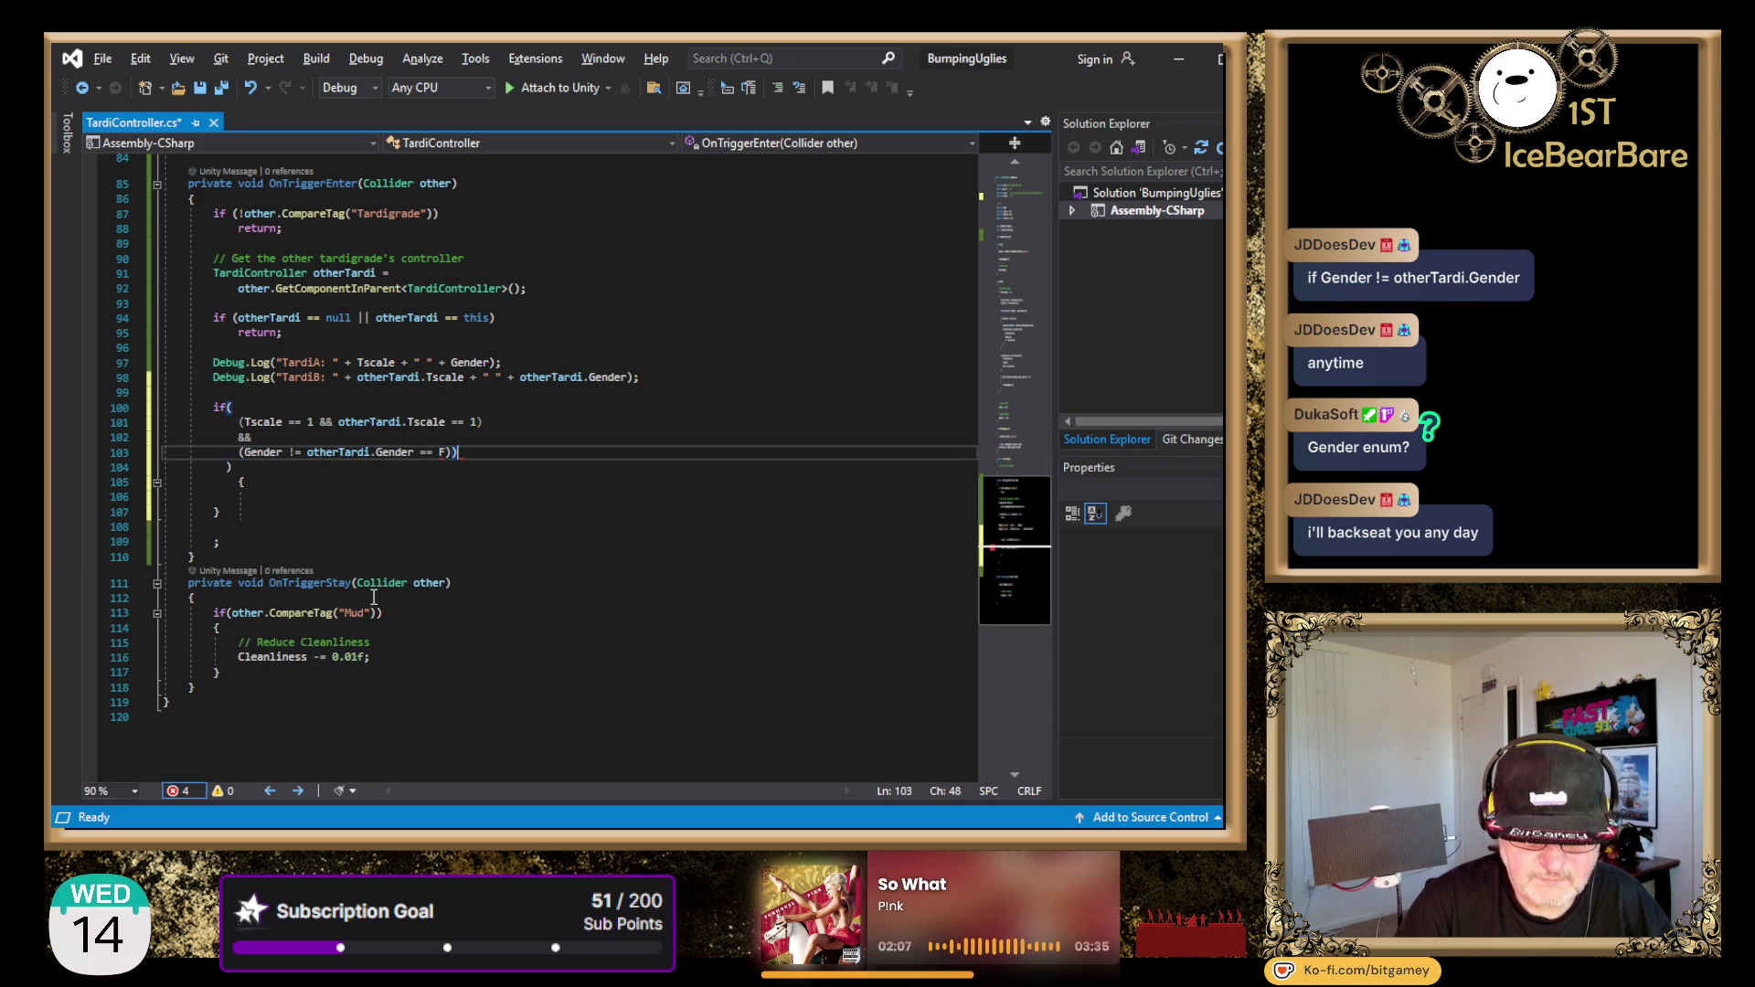
pyautogui.press('Left')
pyautogui.press('Return')
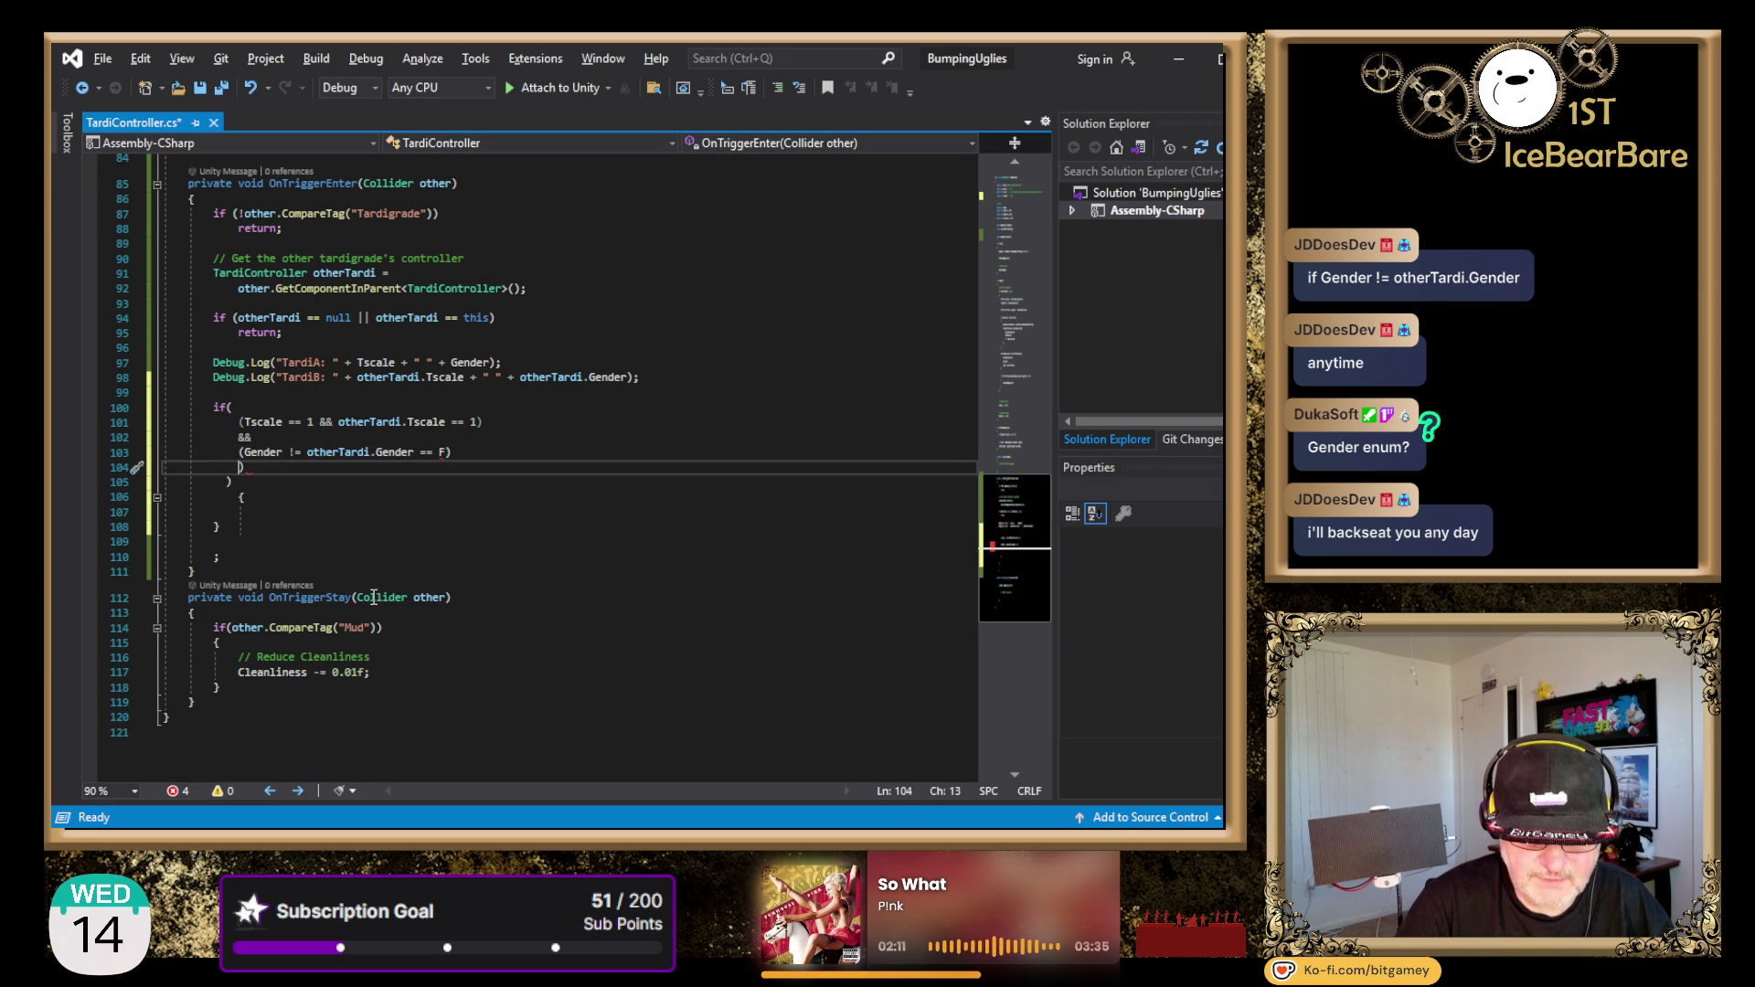
pyautogui.press('BackSpace')
pyautogui.press('BackSpace')
pyautogui.press('Down')
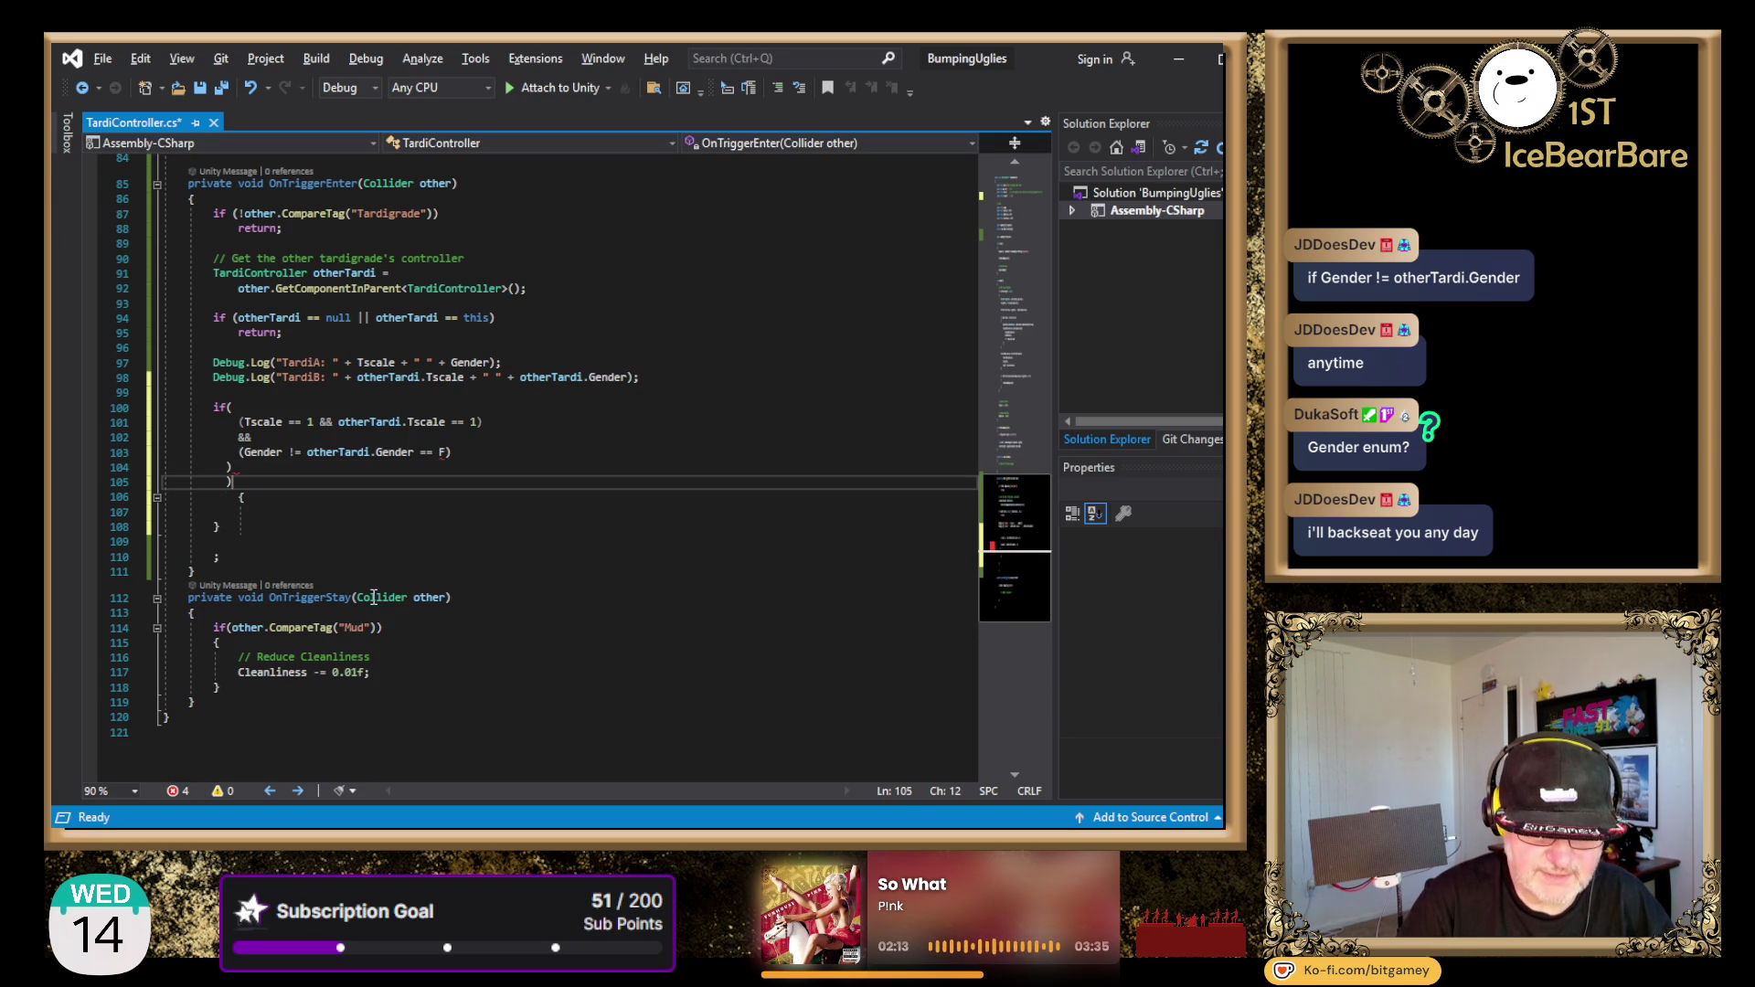
pyautogui.hotkey('ctrl', 'x')
pyautogui.press('BackSpace')
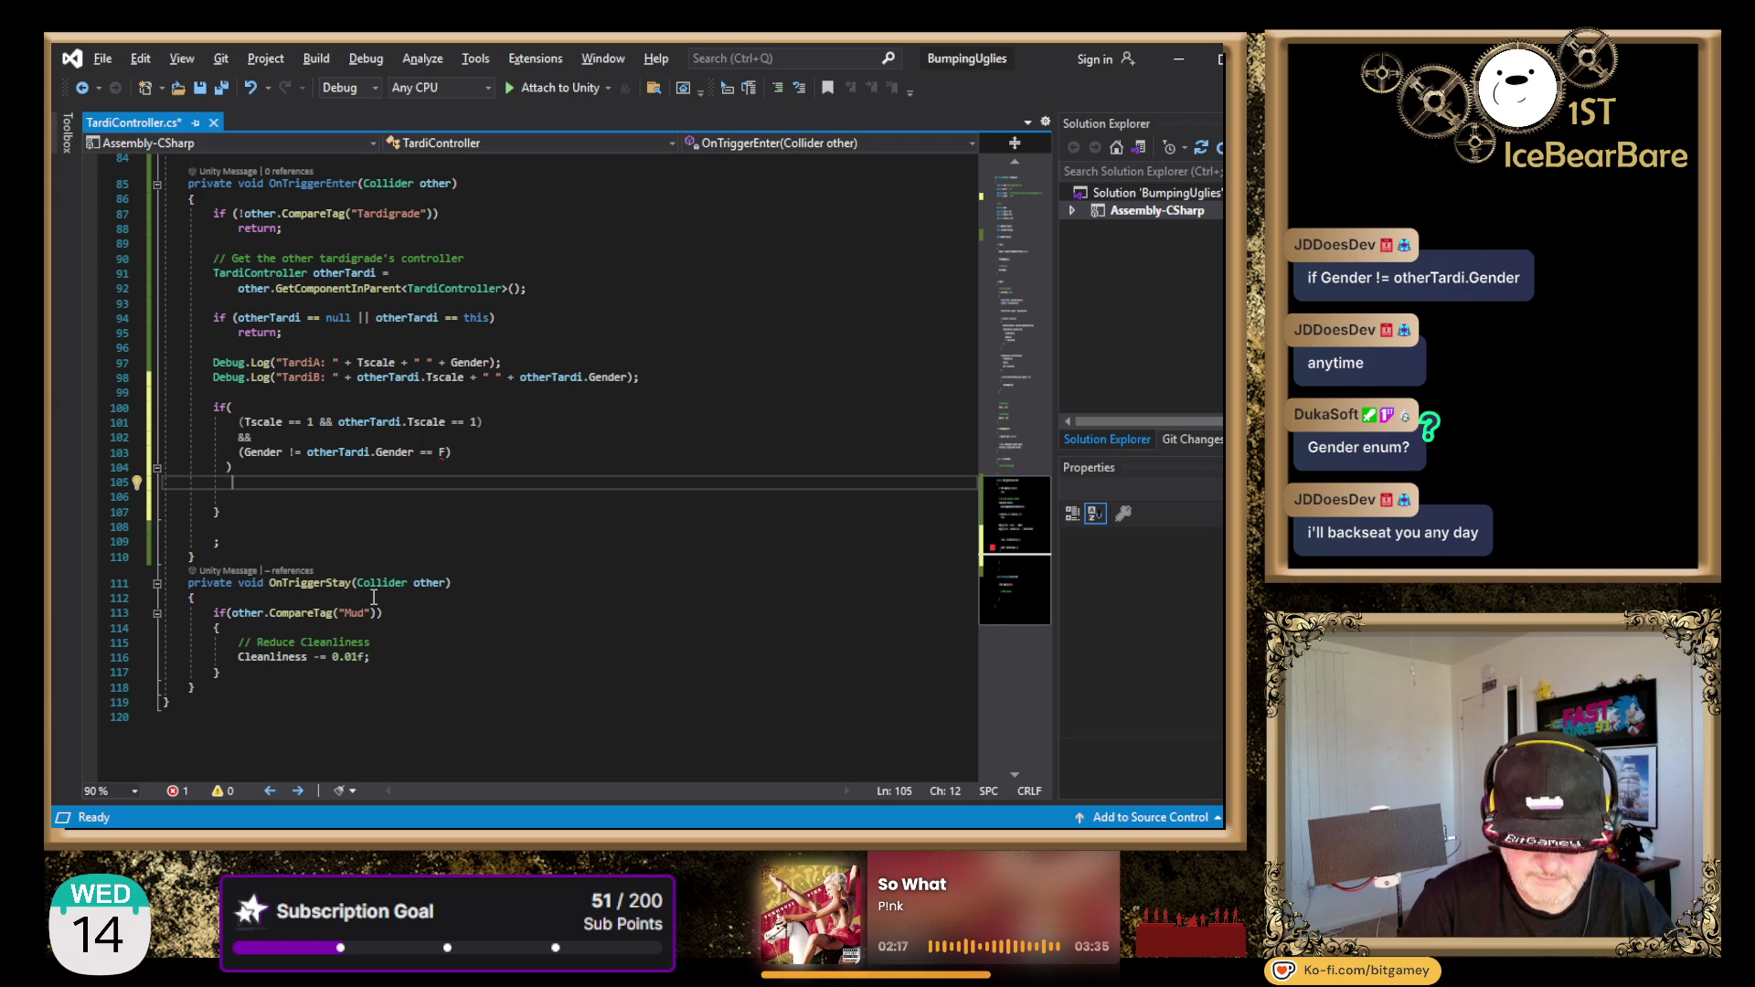
# - Add the opening brace and join the scale check onto the if( line
pyautogui.write('{')
pyautogui.press('Up')
pyautogui.press('Up')
pyautogui.press('Up')
pyautogui.press('End')
pyautogui.press('Delete')
pyautogui.press('Delete')
pyautogui.press('Delete')
pyautogui.press('Delete')
pyautogui.press('End')
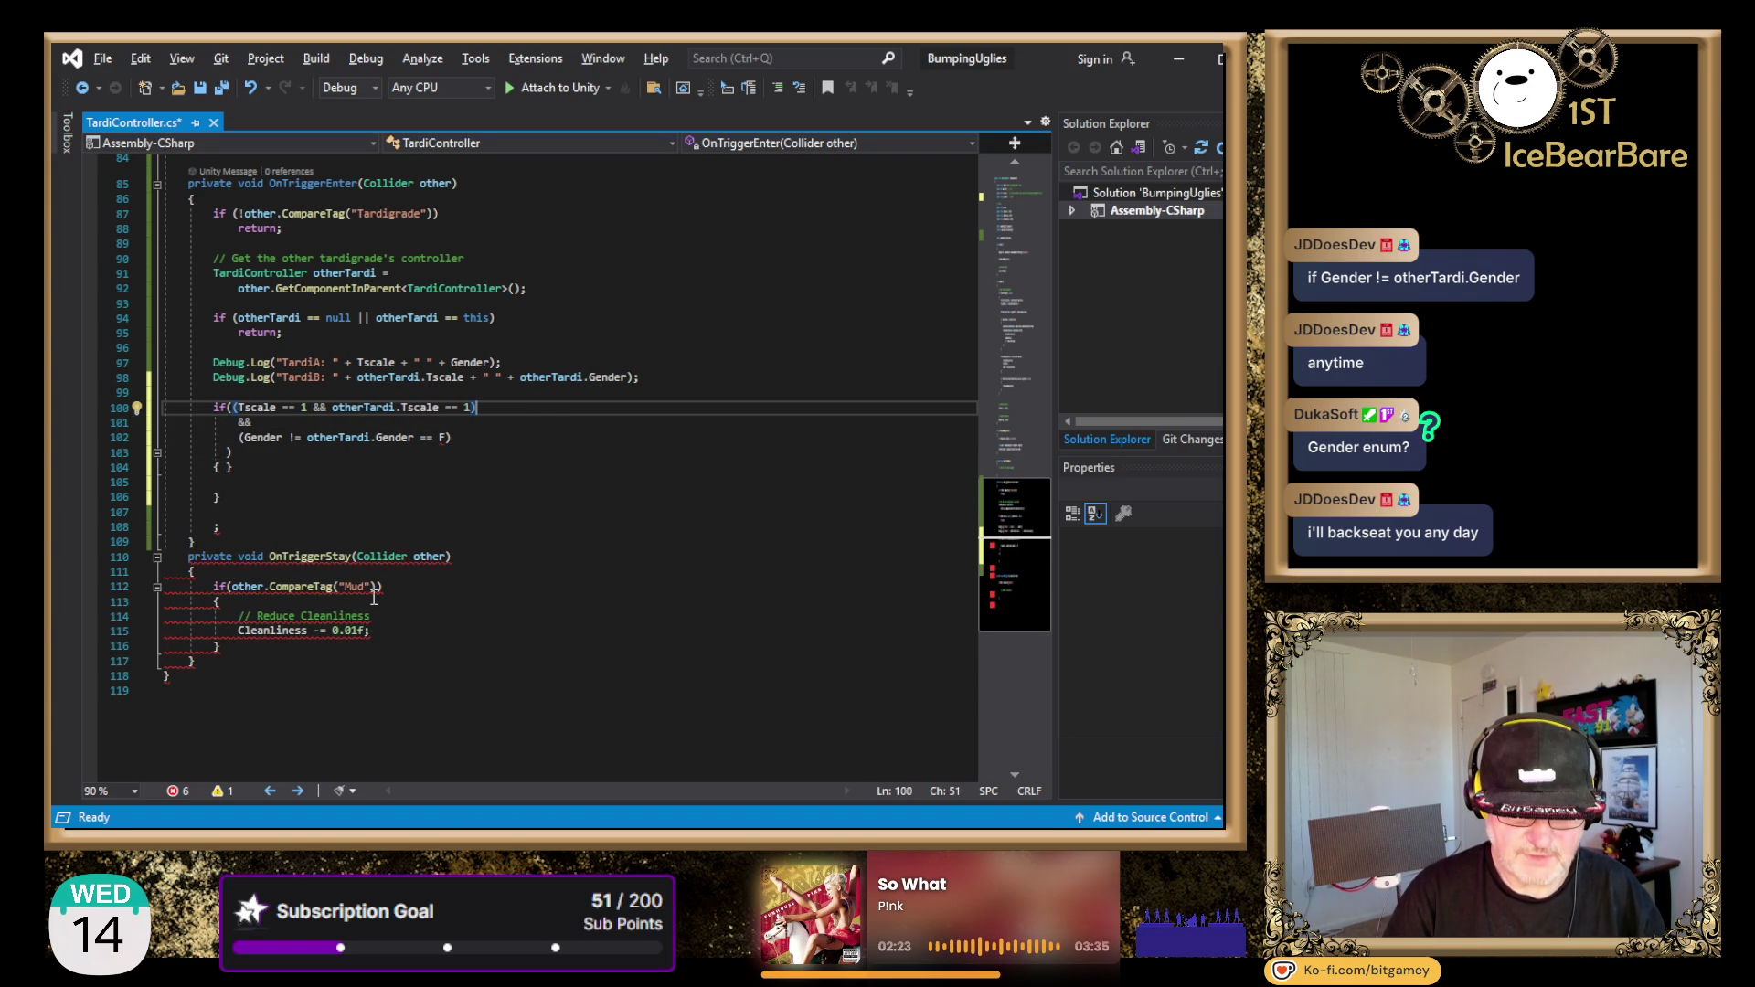
# - Join the && and Gender comparison lines and the closing parenthesis onto line 100
pyautogui.press('Delete')
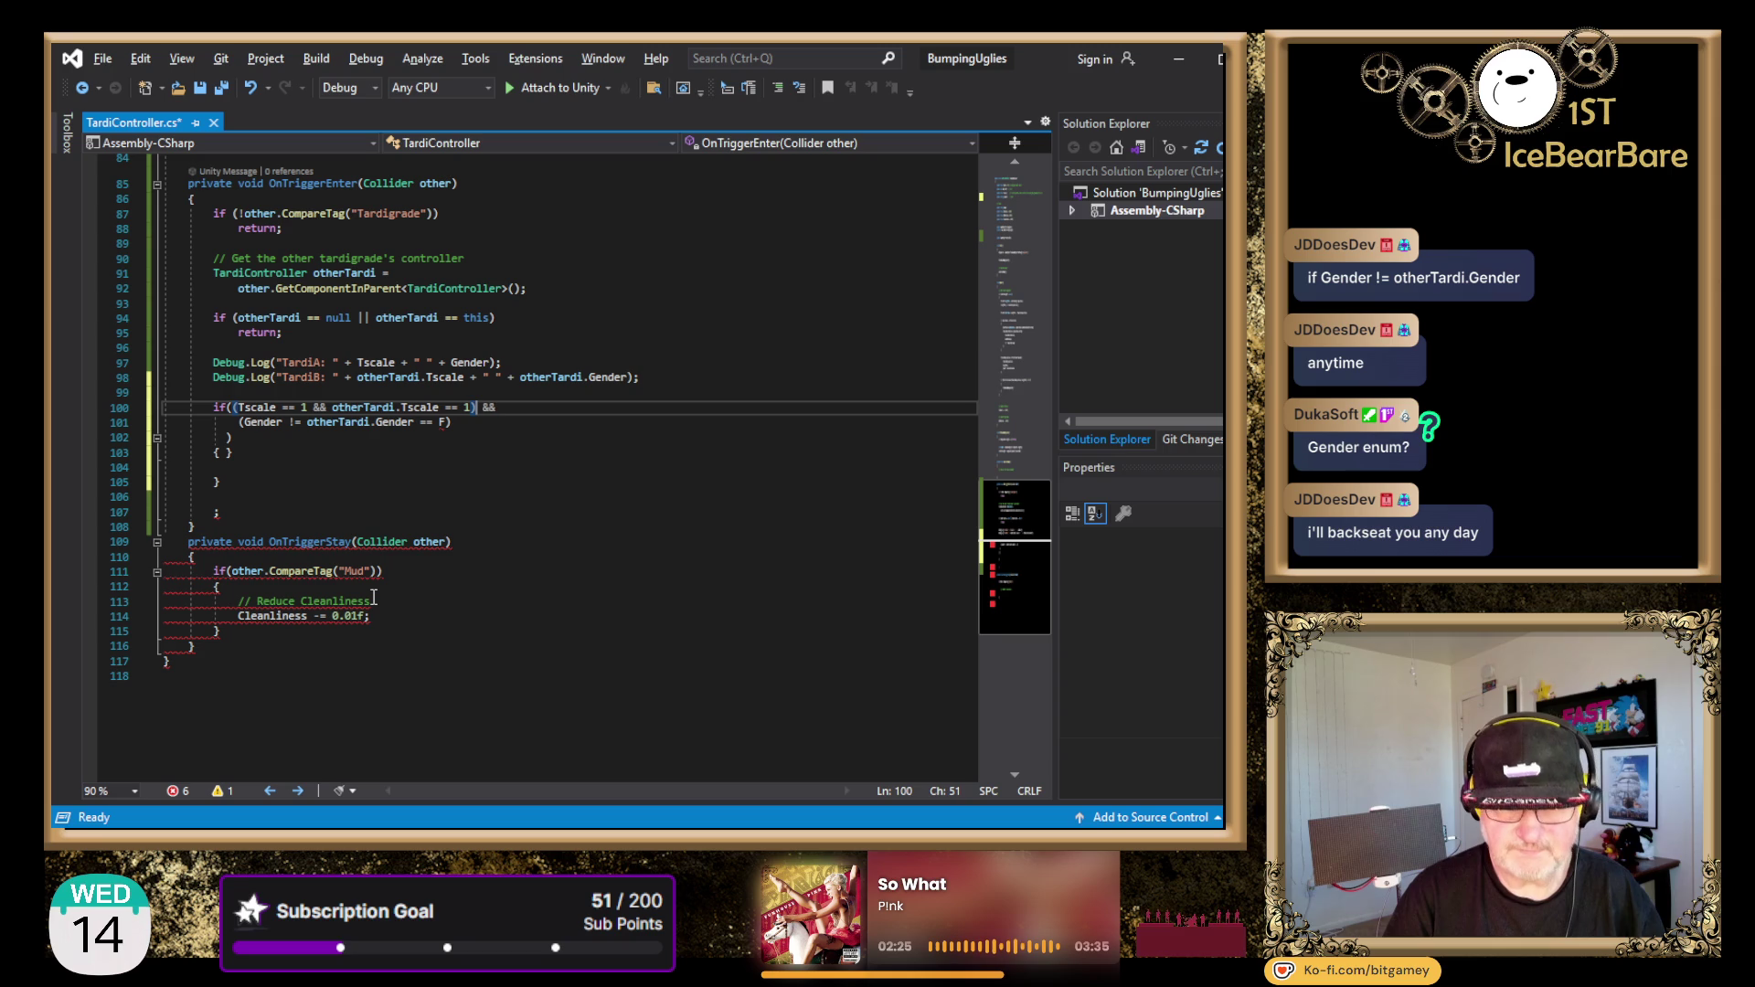
pyautogui.press('Right')
pyautogui.press('Right')
pyautogui.press('Delete')
pyautogui.press('Delete')
pyautogui.press('Delete')
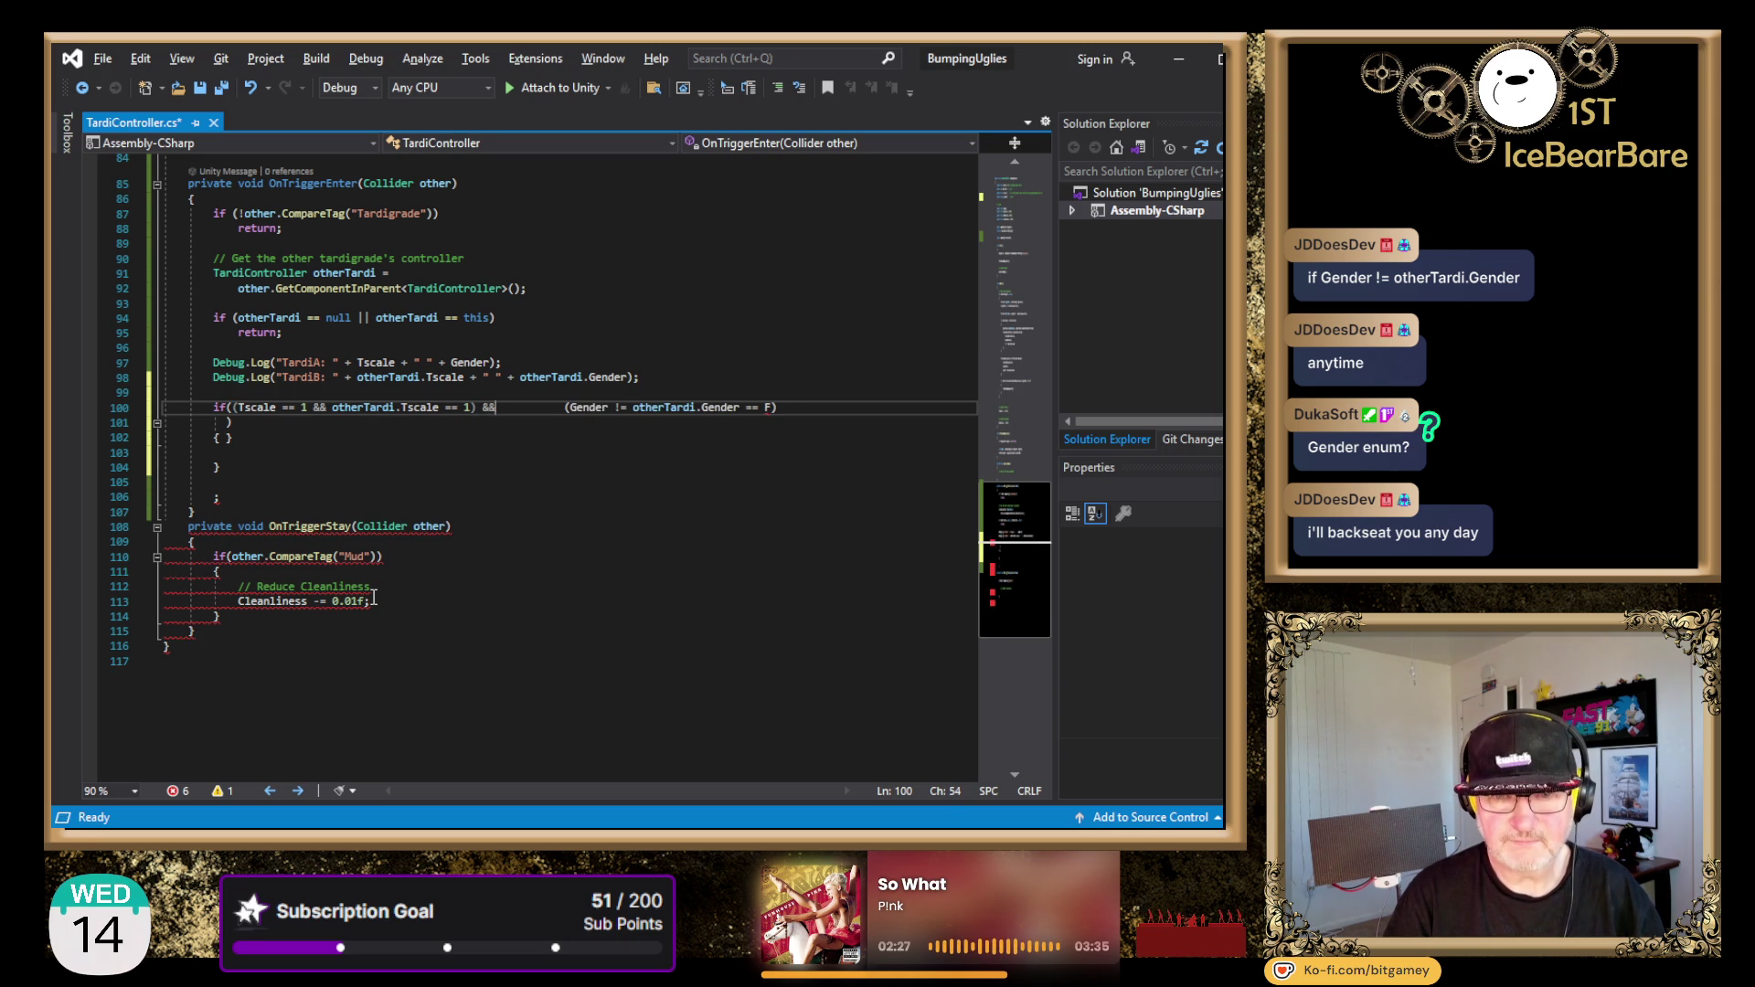
pyautogui.press('End')
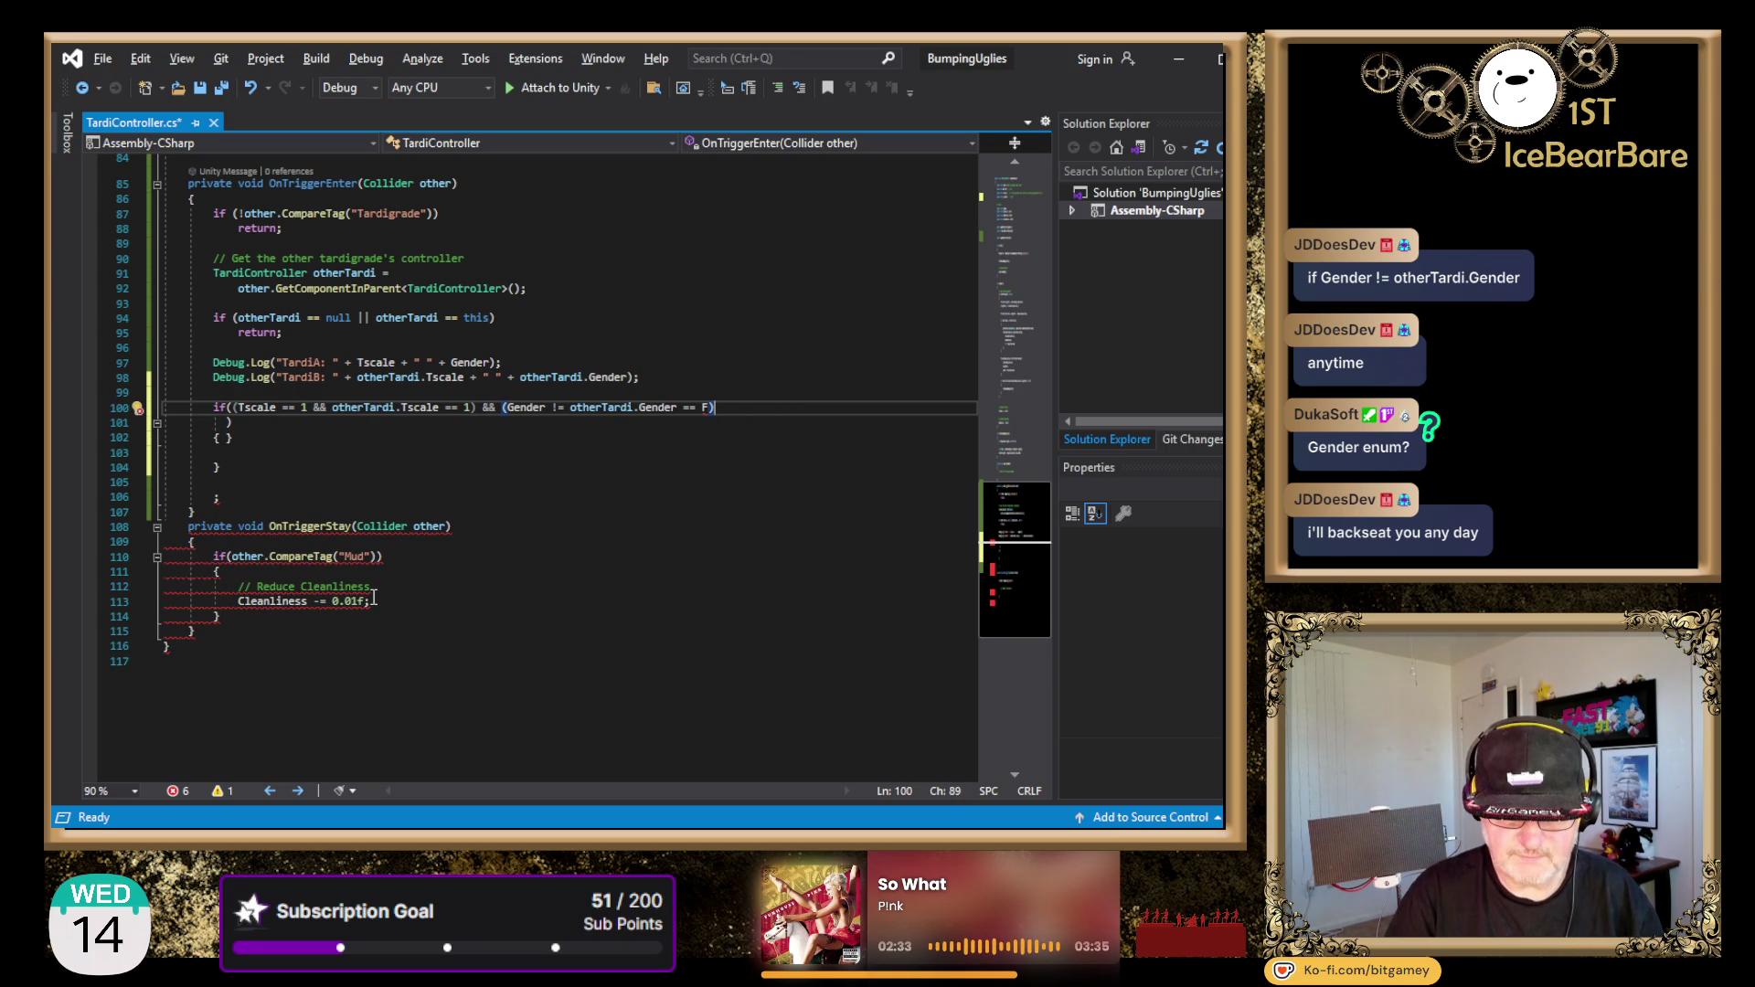
pyautogui.press('Delete')
pyautogui.press('Delete')
pyautogui.press('Delete')
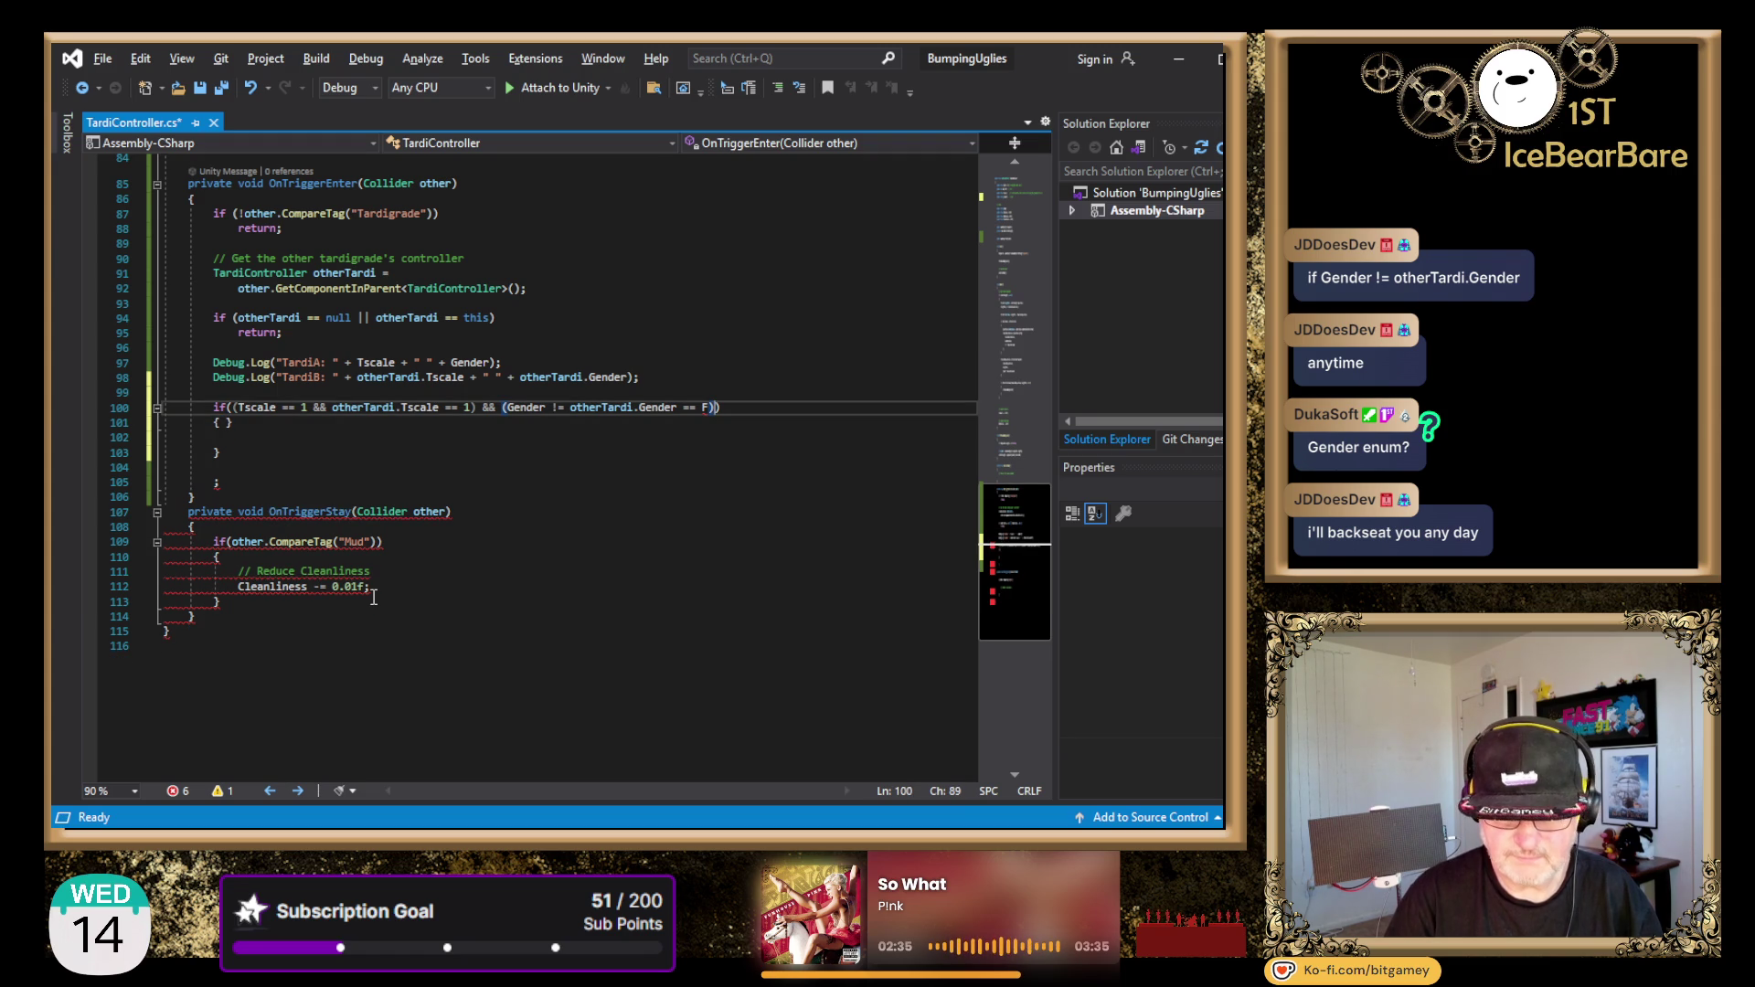
# - Split the empty braces onto separate lines and delete the stray brace and semicolon lines
pyautogui.press('Down')
pyautogui.press('Left')
pyautogui.press('Return')
pyautogui.press('Down')
pyautogui.press('Down')
pyautogui.hotkey('shift', 'Down')
pyautogui.hotkey('shift', 'Down')
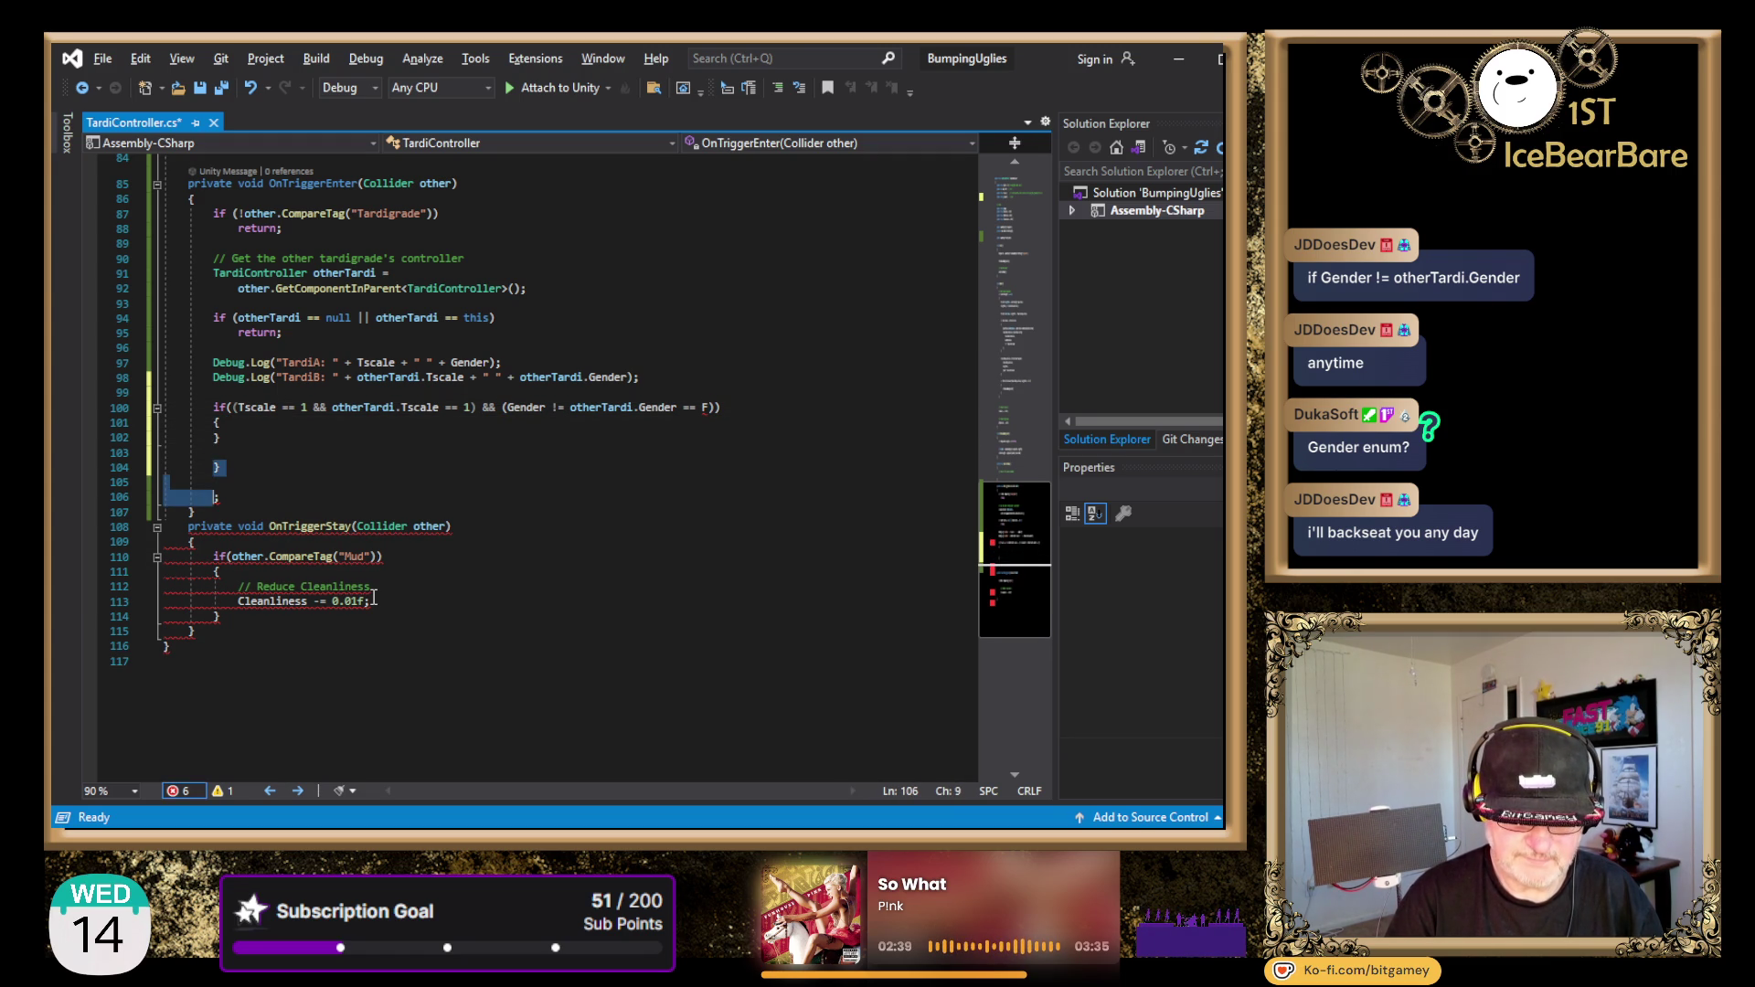
pyautogui.hotkey('shift', 'End')
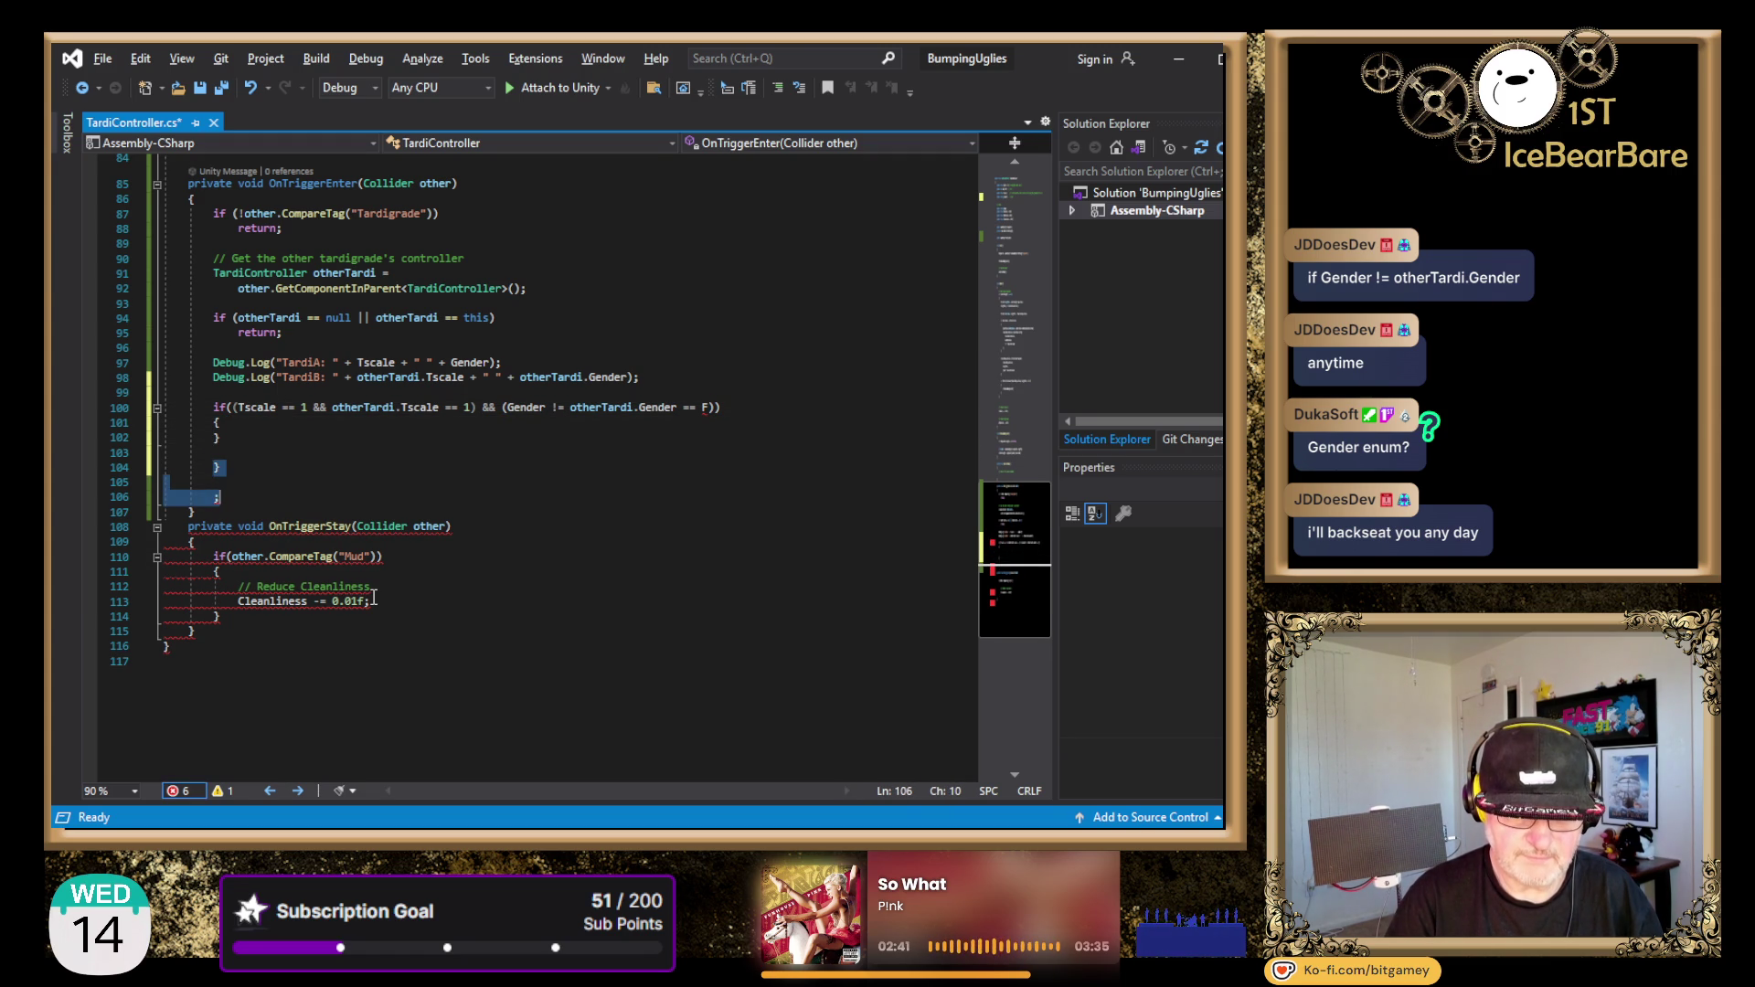
pyautogui.press('Delete')
pyautogui.hotkey('shift', 'Up')
pyautogui.hotkey('shift', 'Up')
pyautogui.press('Delete')
pyautogui.press('Return')
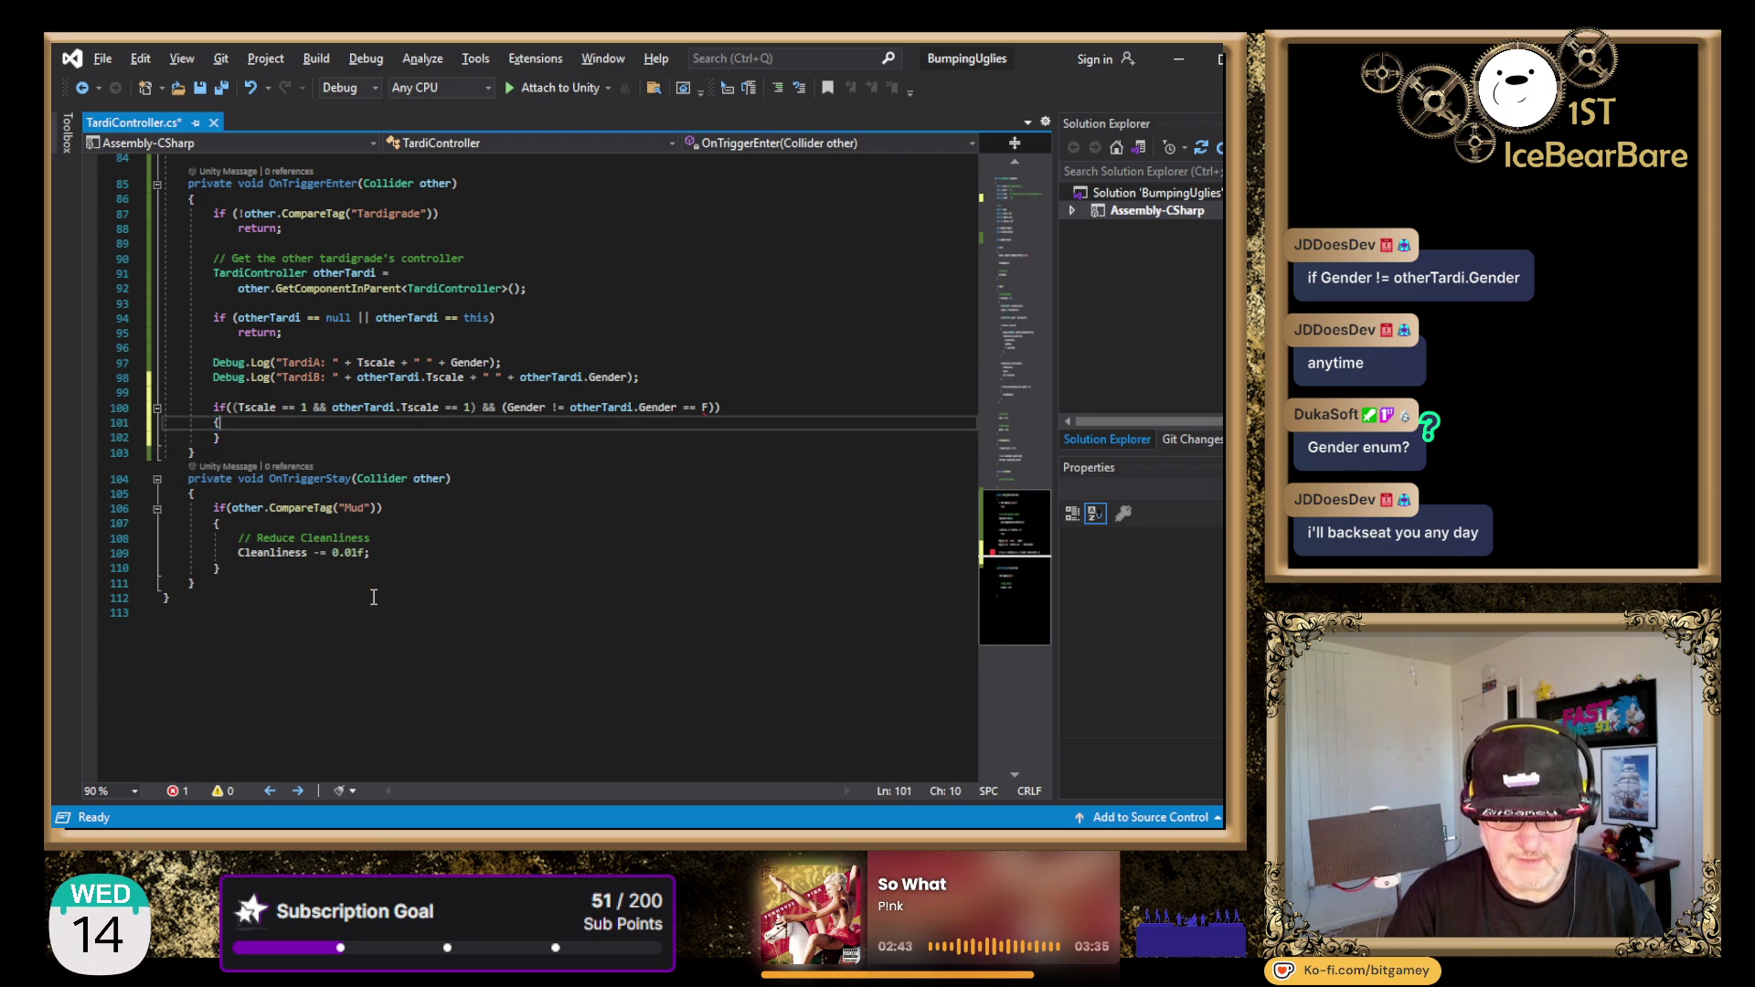
# - Add a //SPAWN! comment in the if body and drop '== F' so the condition ends (Gender != otherTardi.Gender))
pyautogui.write('//SPAWN!')
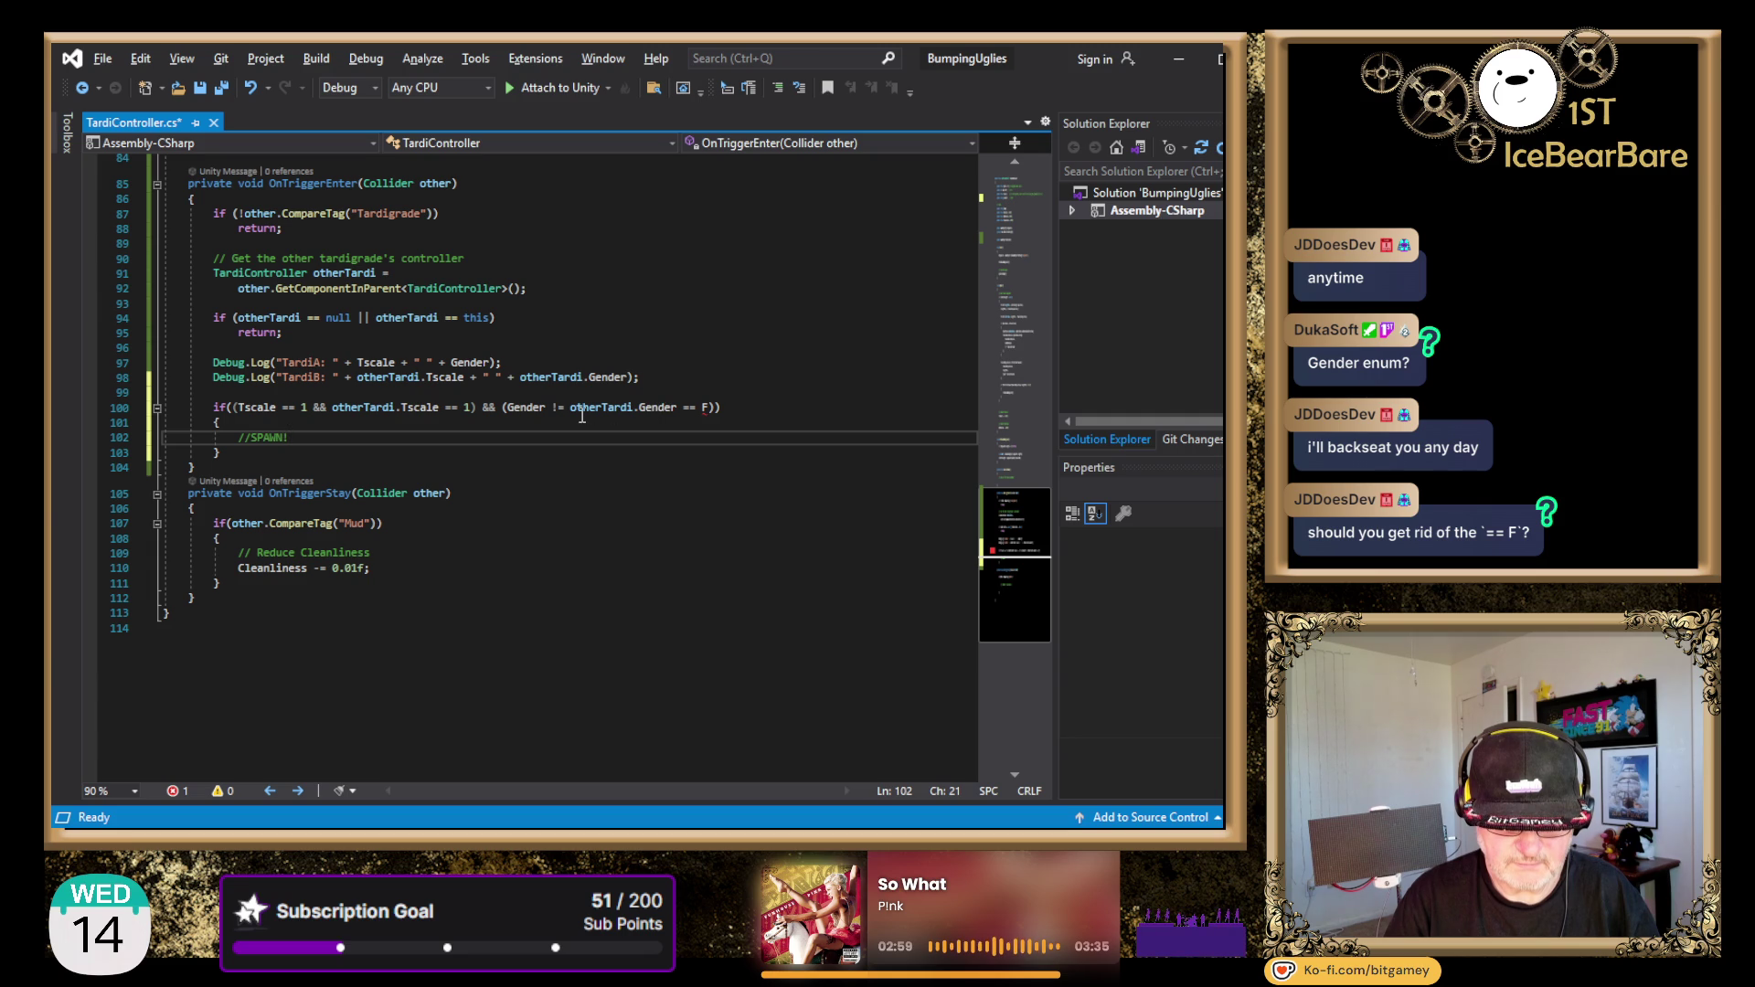
pyautogui.click(652, 409)
pyautogui.press('Delete')
pyautogui.press('Delete')
pyautogui.press('Delete')
pyautogui.press('End')
pyautogui.write(')')
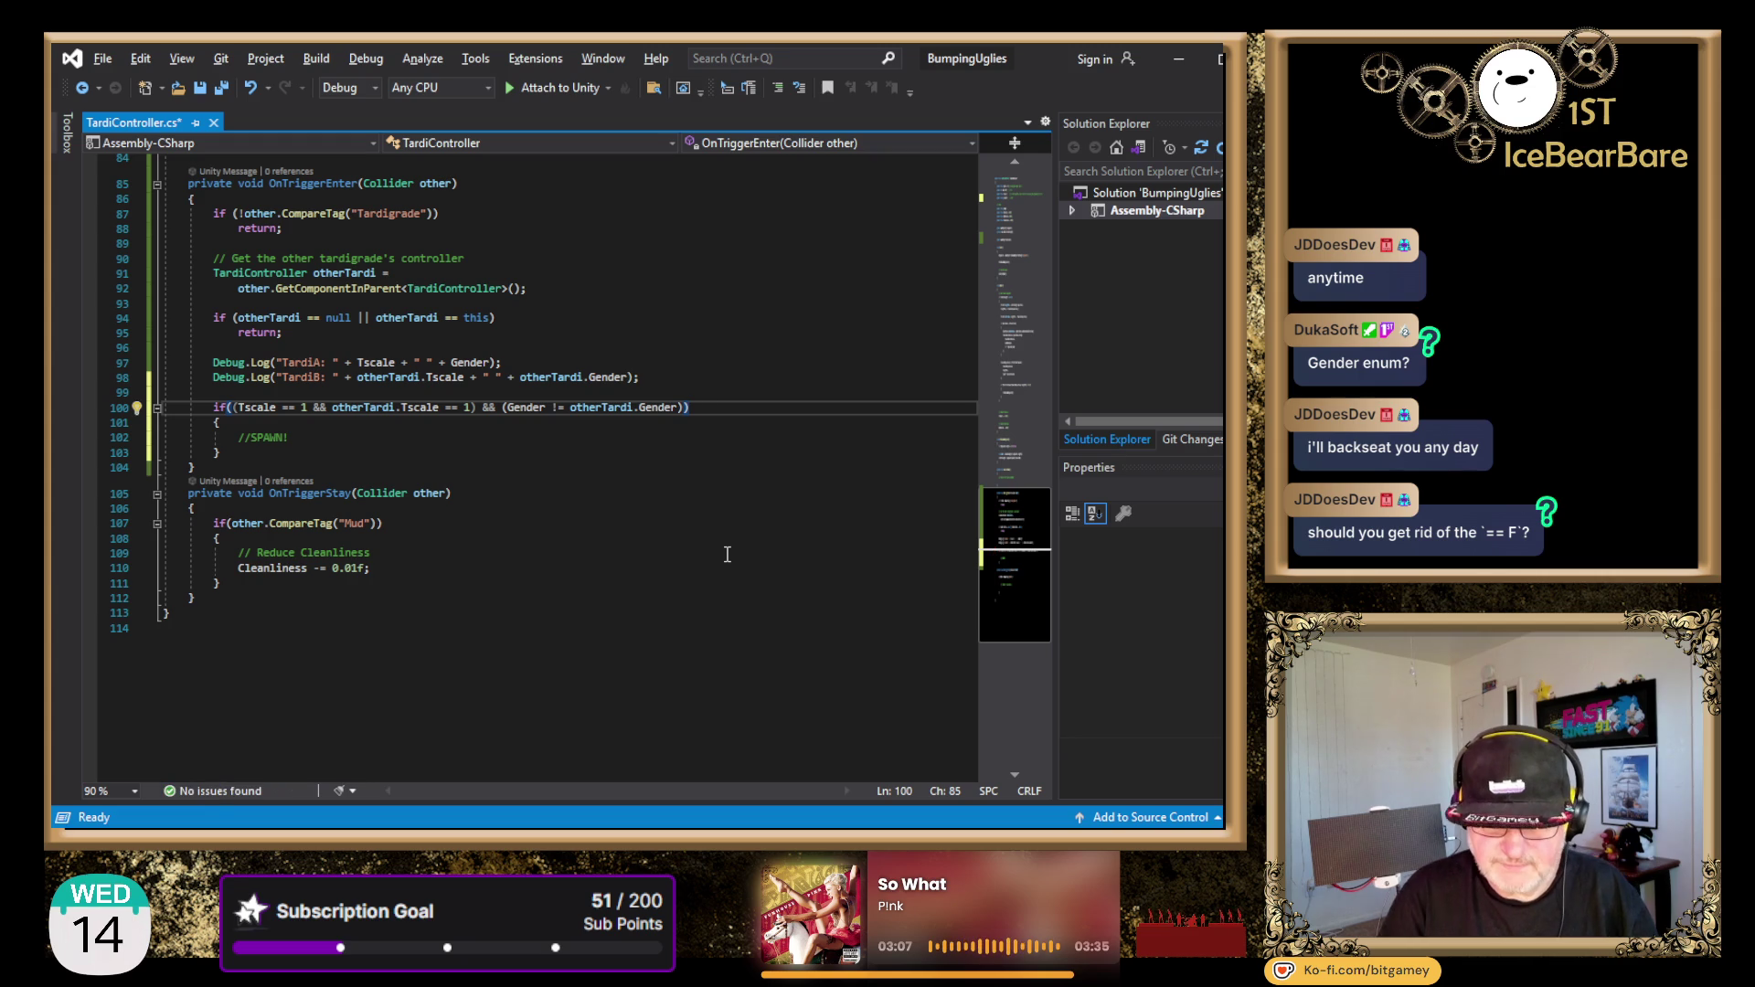
pyautogui.press('Down')
pyautogui.press('Down')
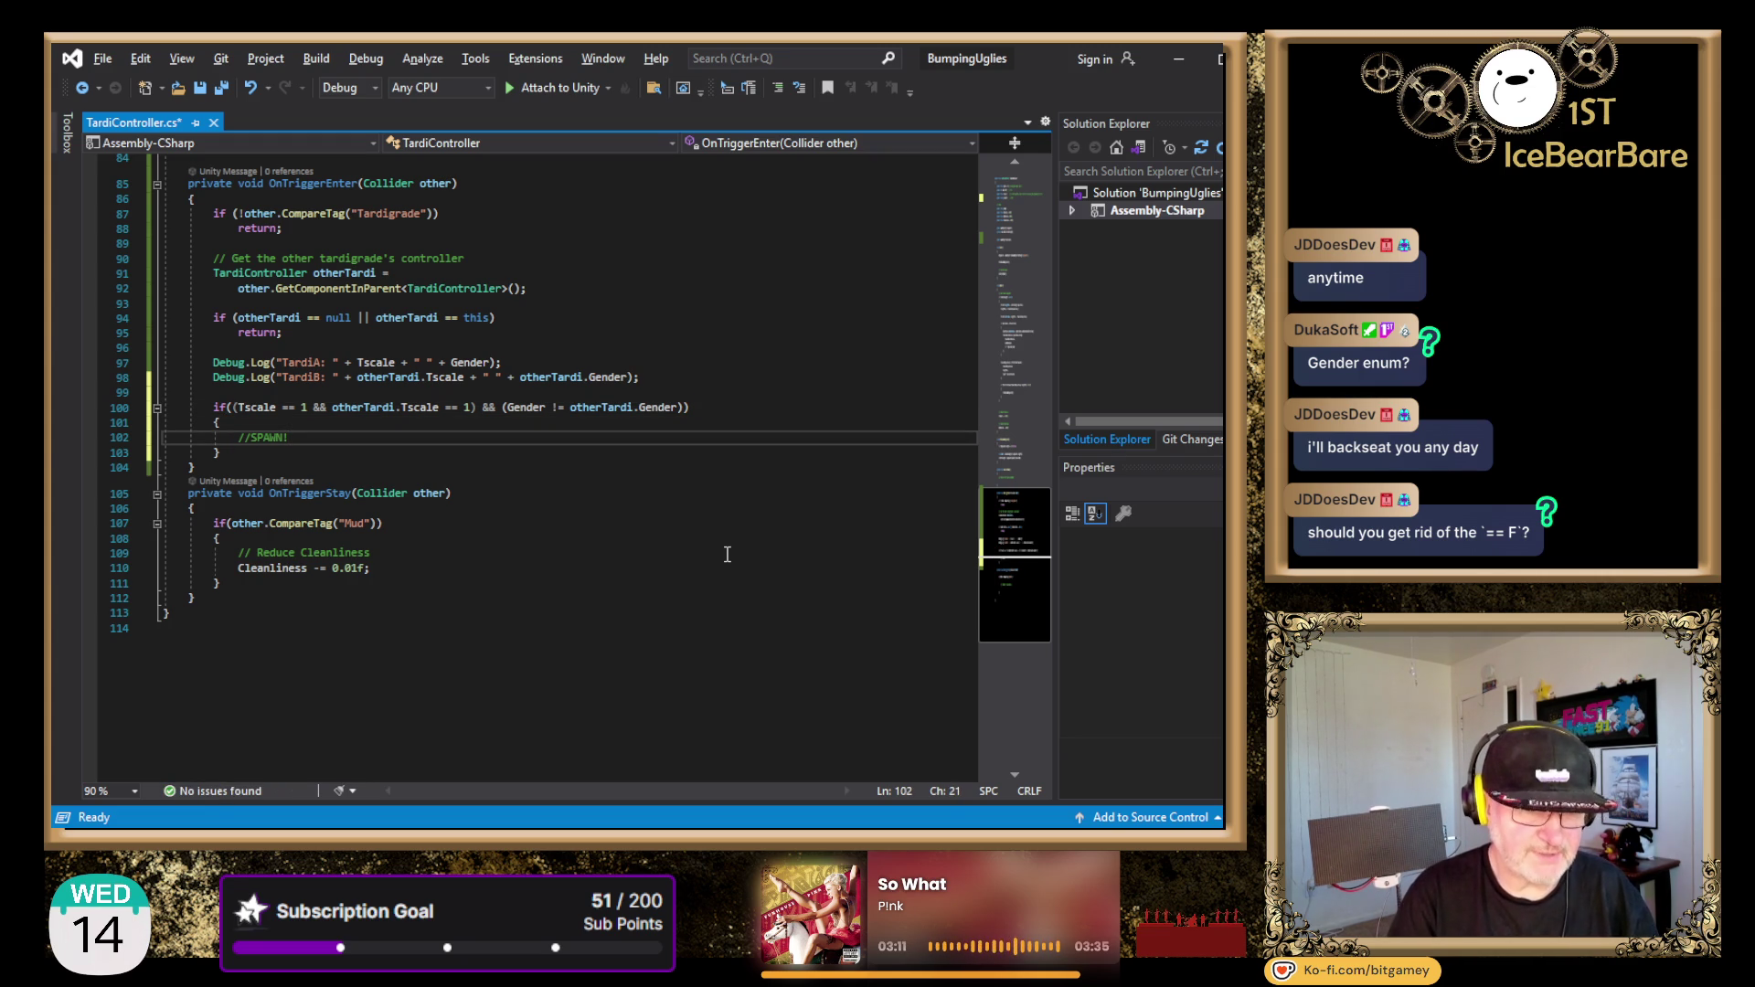
pyautogui.press('Return')
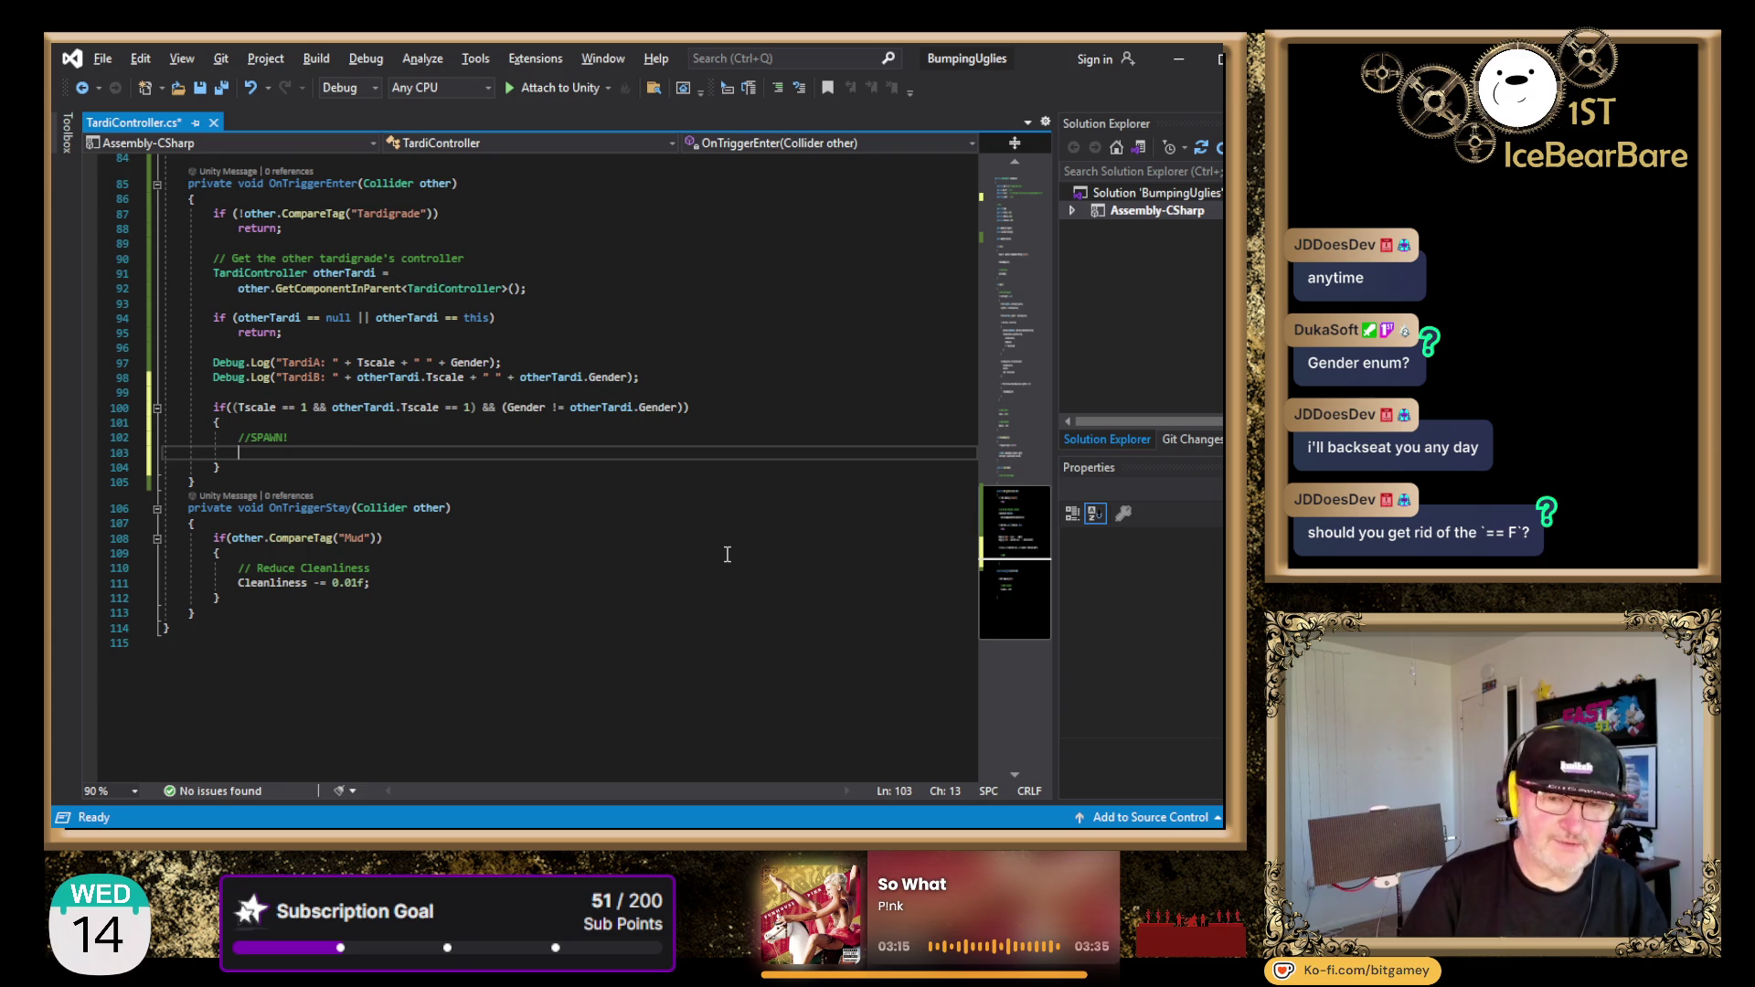
# - Check the BabyTardi field declaration near line 19 of TardiController
pyautogui.scroll(18, 722, 549)
pyautogui.scroll(9, 651, 540)
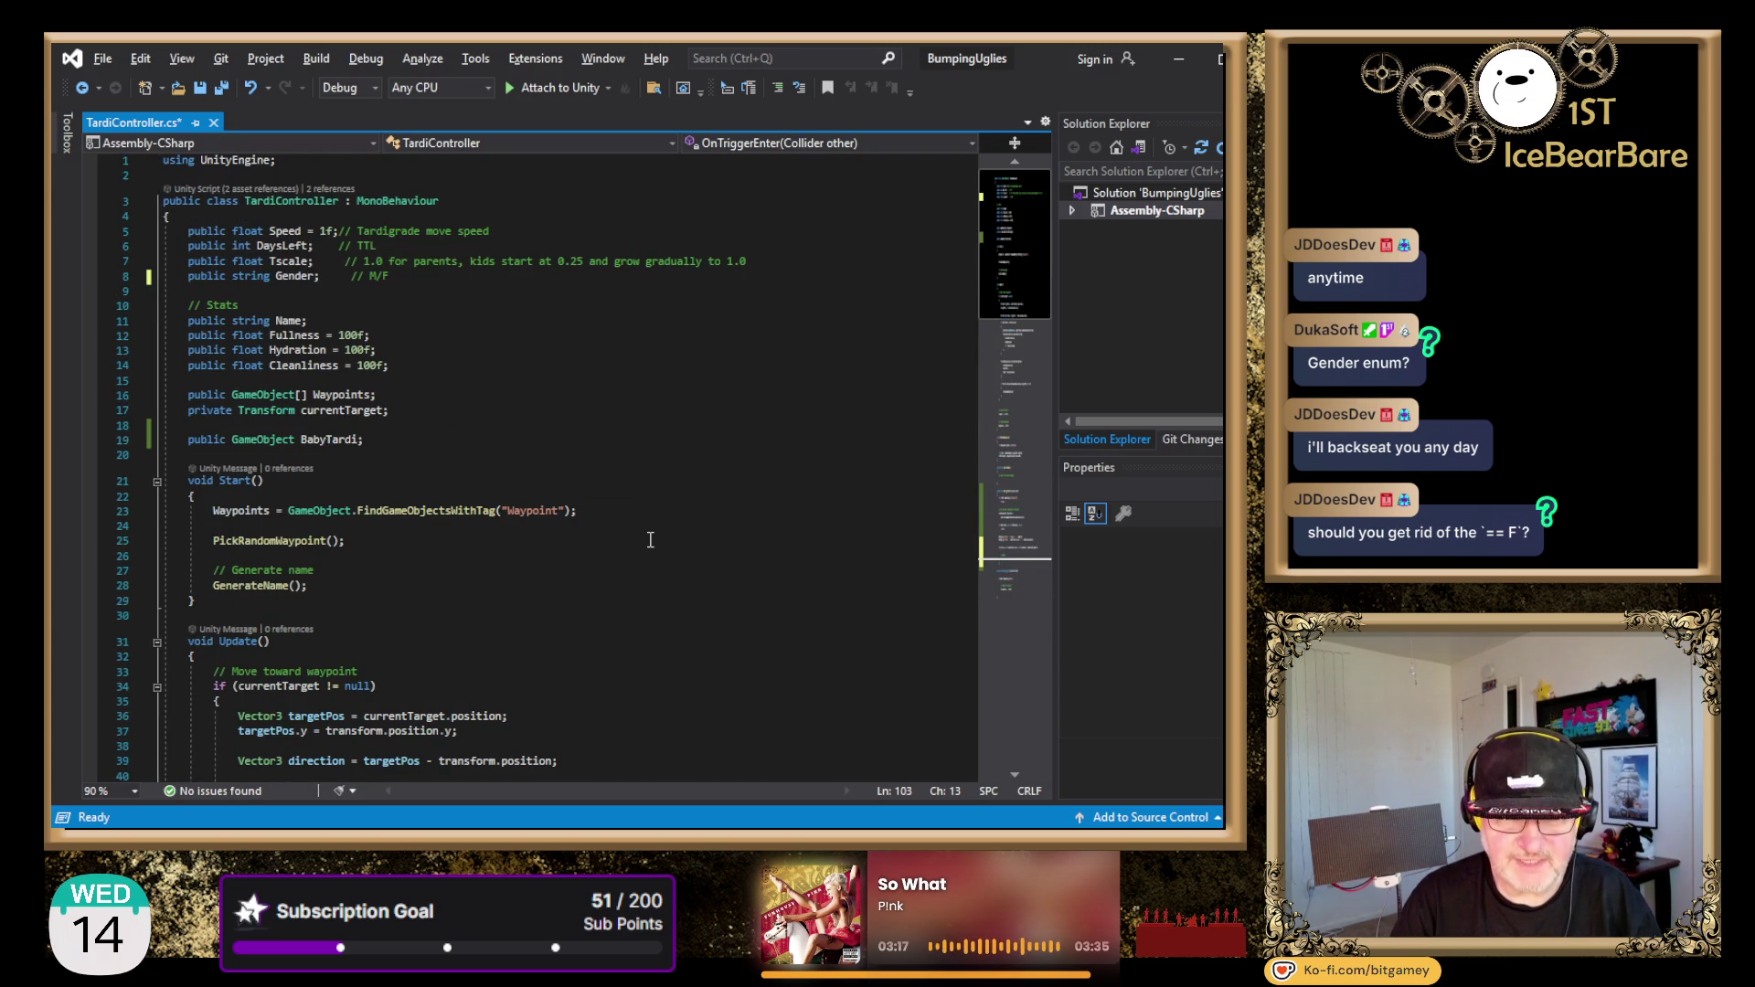
pyautogui.click(339, 440)
pyautogui.doubleClick(339, 439)
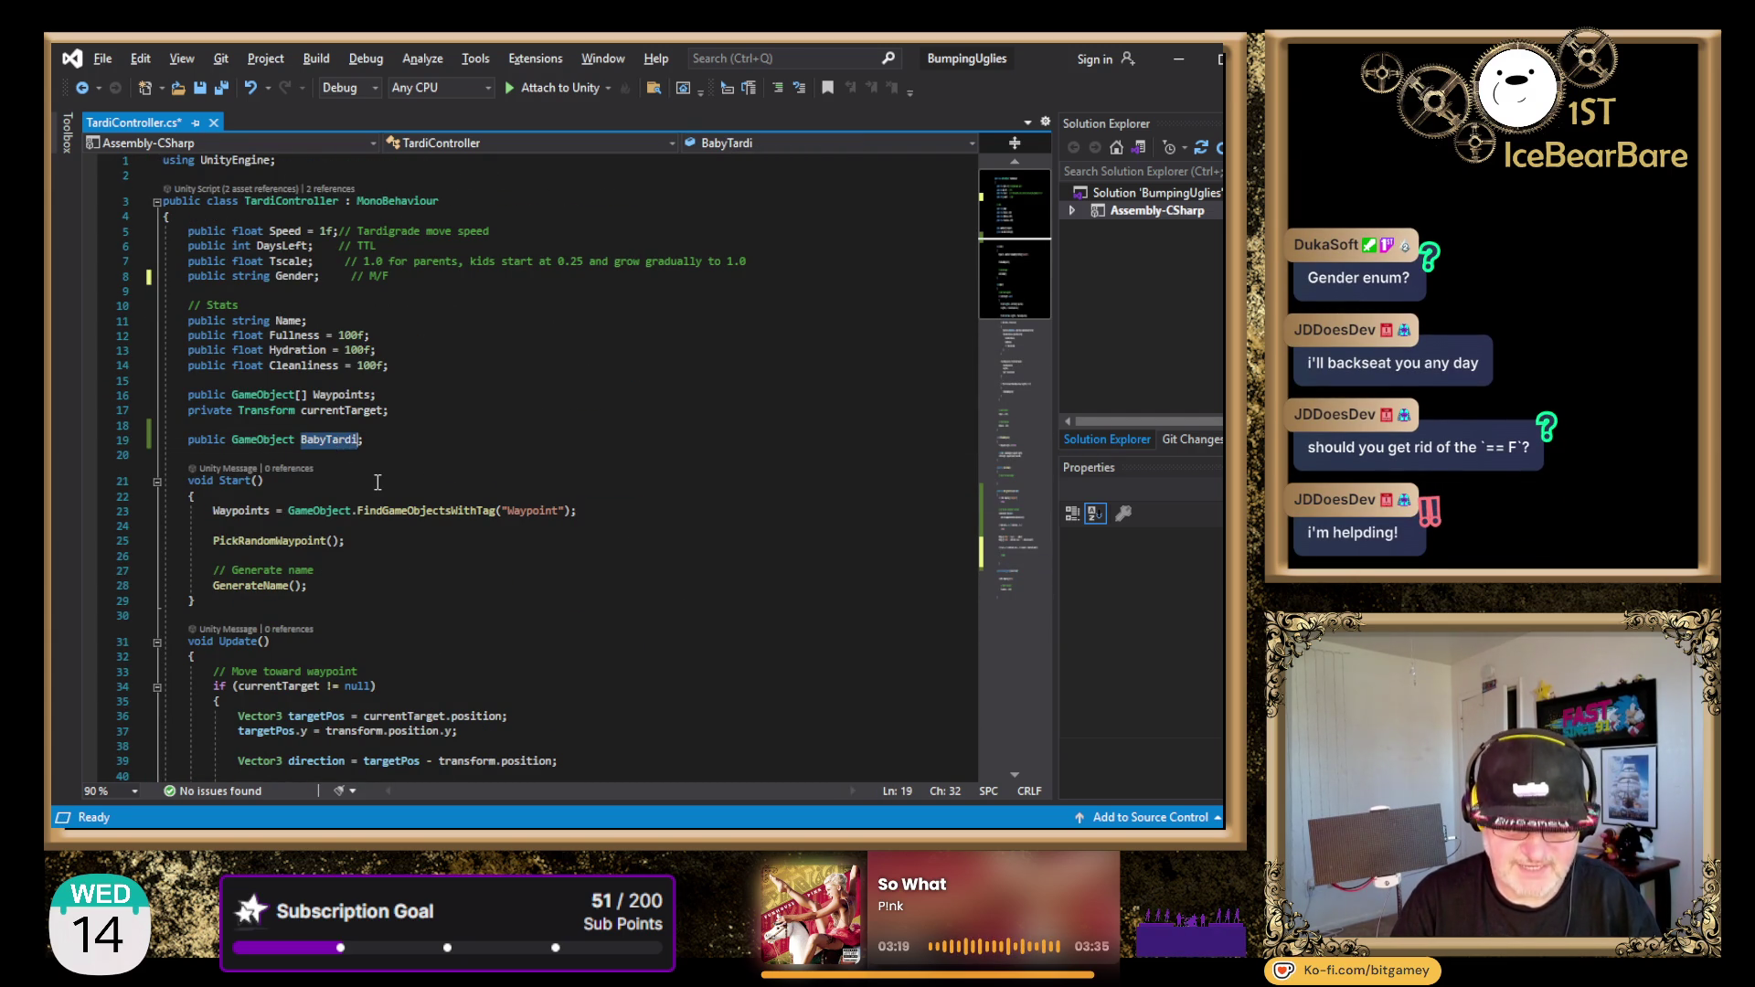
pyautogui.click(676, 457)
# - Add Instantiate(BabyTardi); under //SPAWN! and save TardiController.cs
pyautogui.scroll(-6, 694, 475)
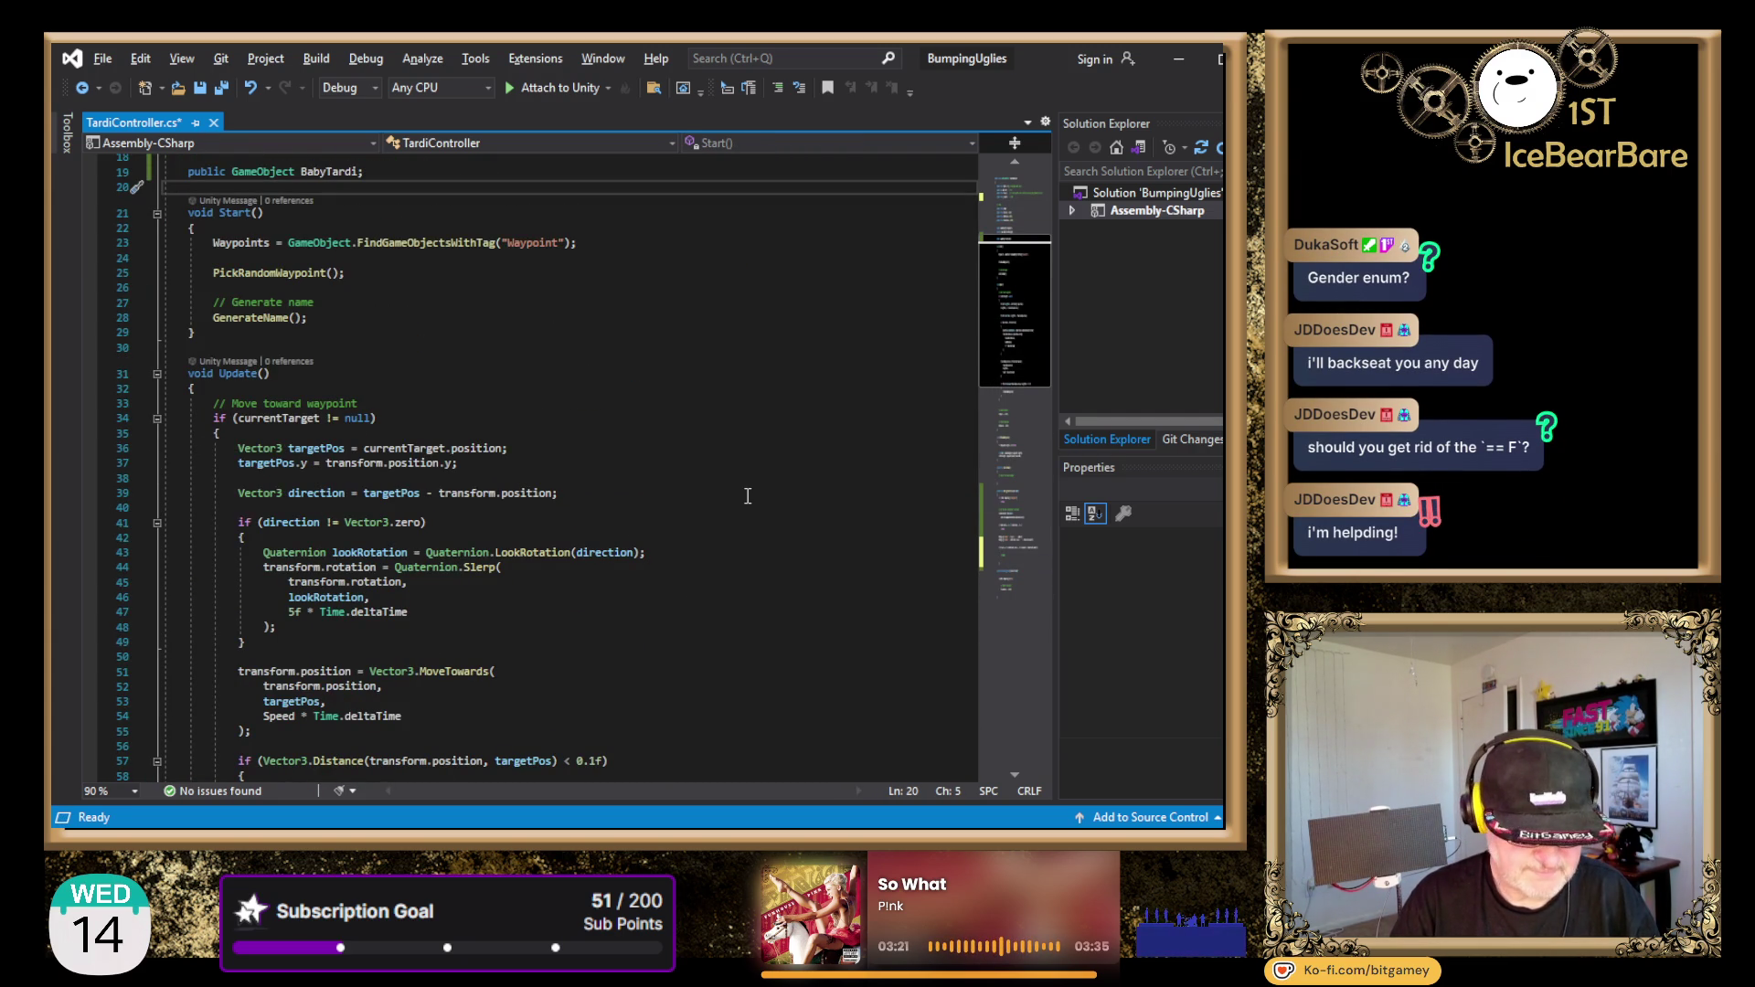
pyautogui.scroll(-15, 749, 512)
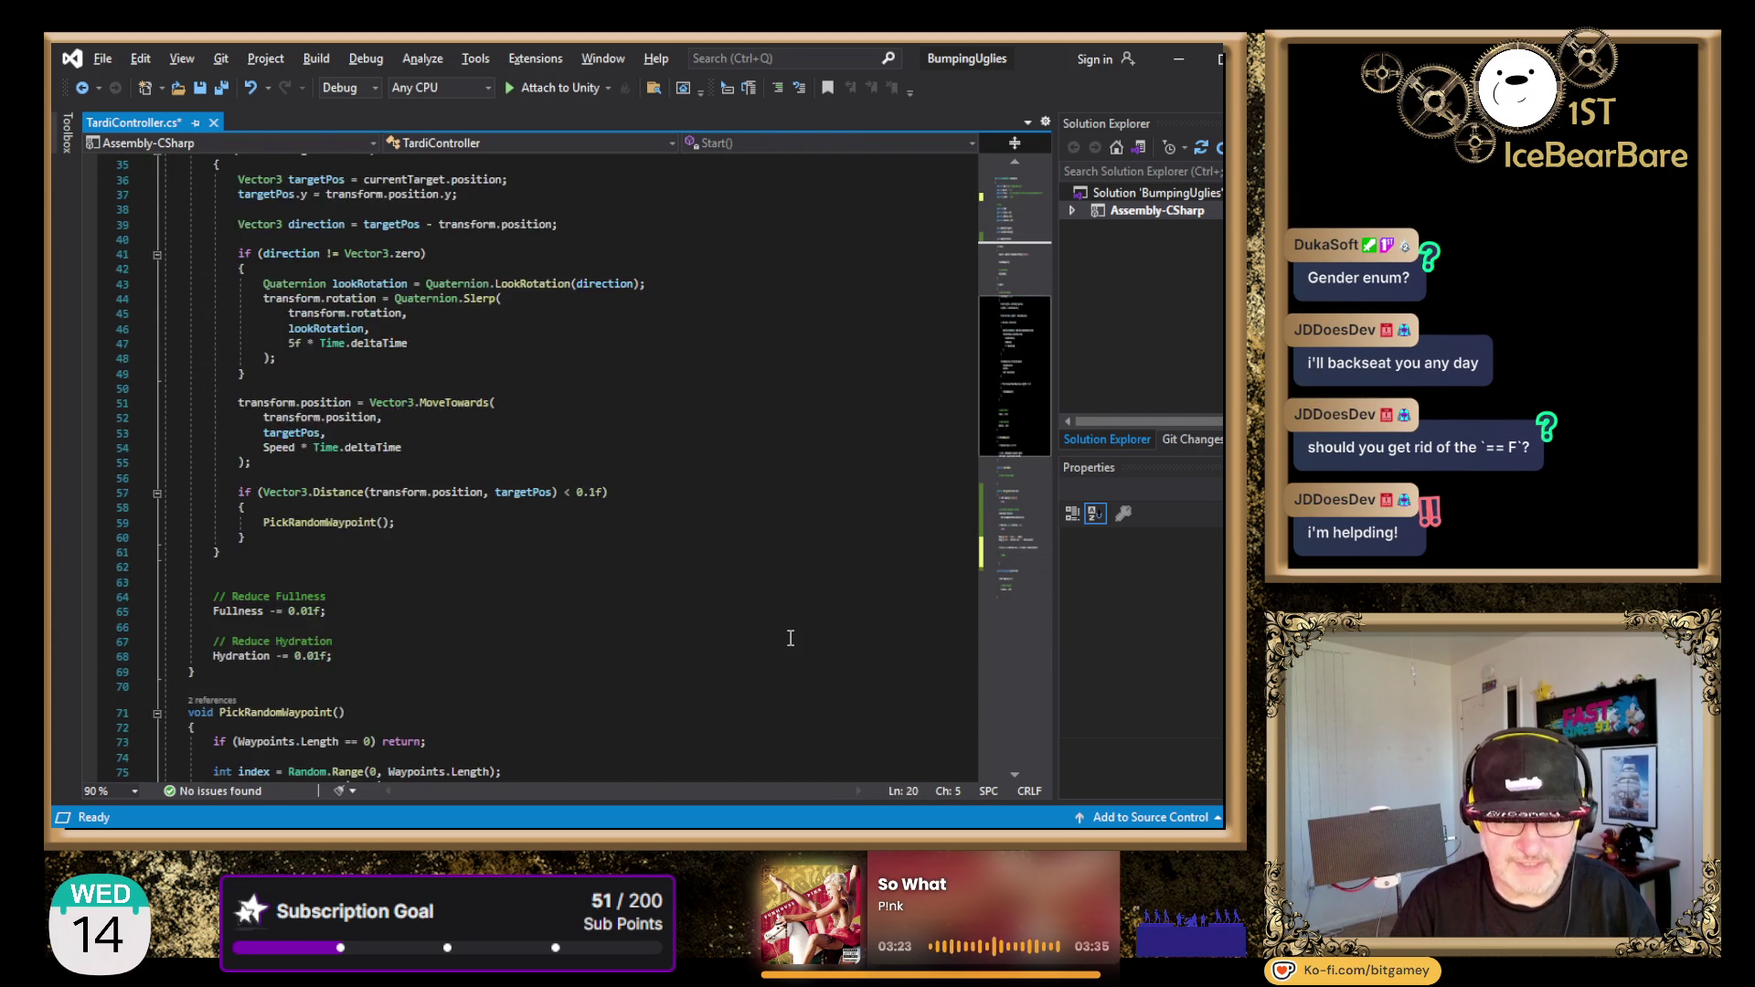
pyautogui.scroll(-4, 745, 544)
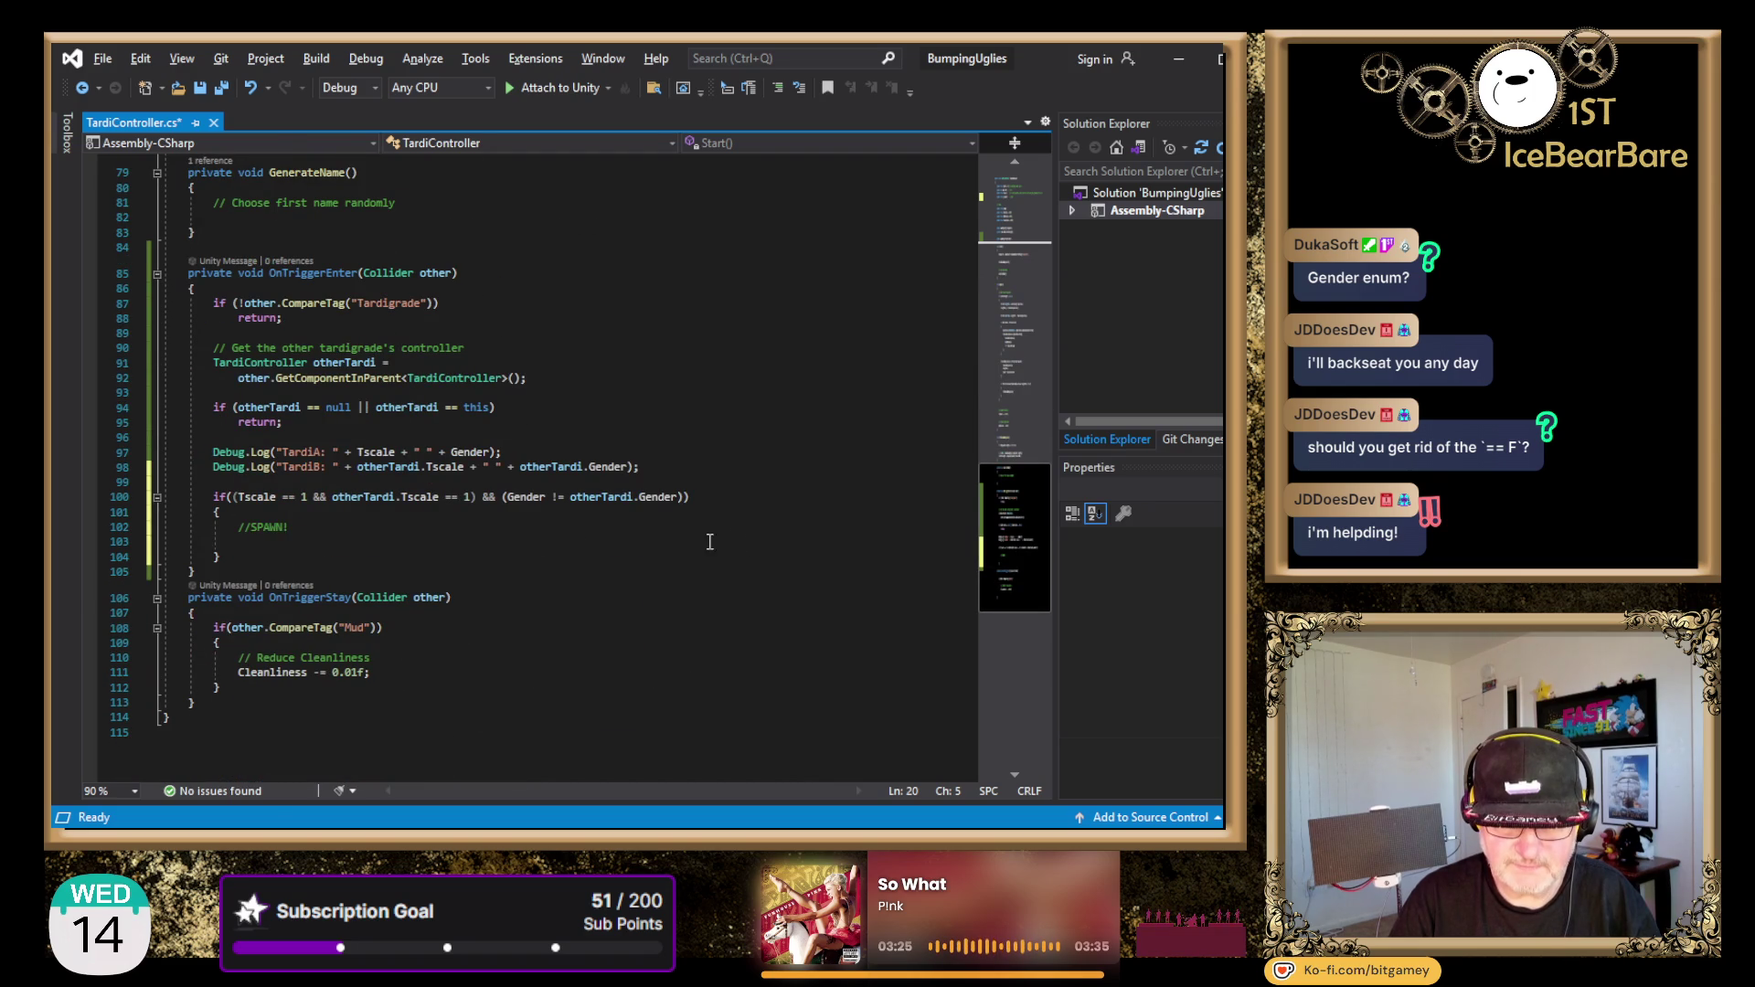
pyautogui.scroll(-2, 538, 485)
pyautogui.click(331, 454)
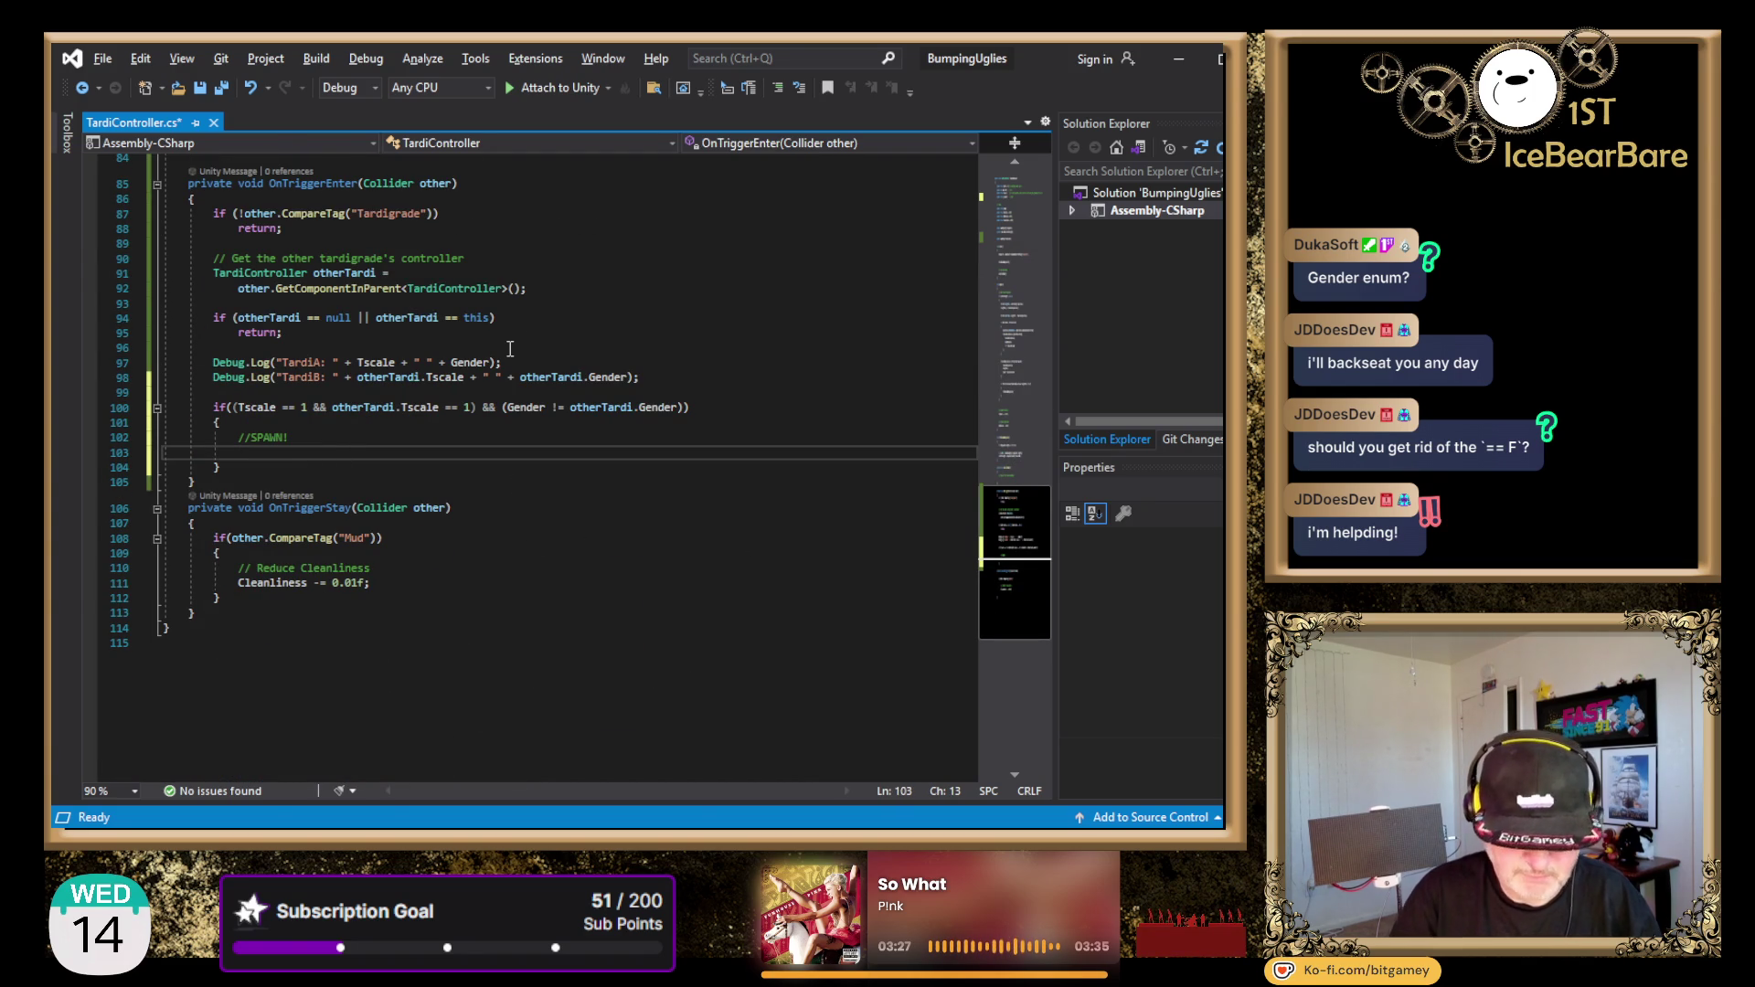
pyautogui.write('Instantiate')
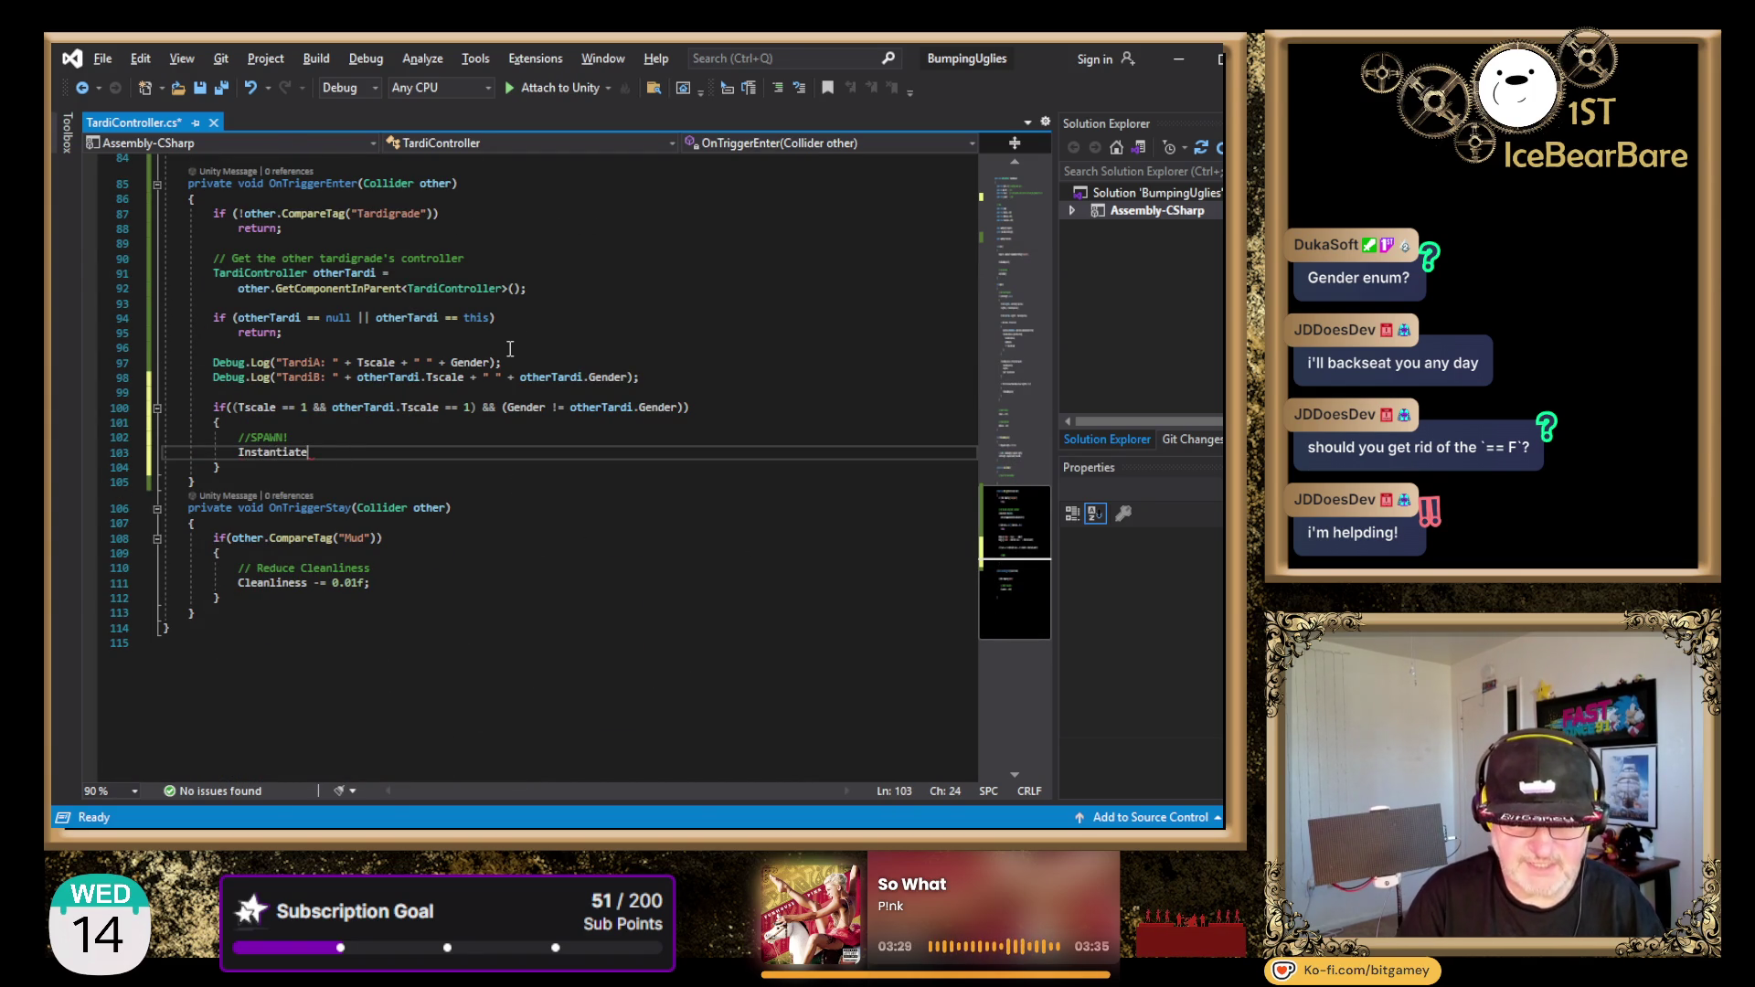
pyautogui.write('(BabyTardi')
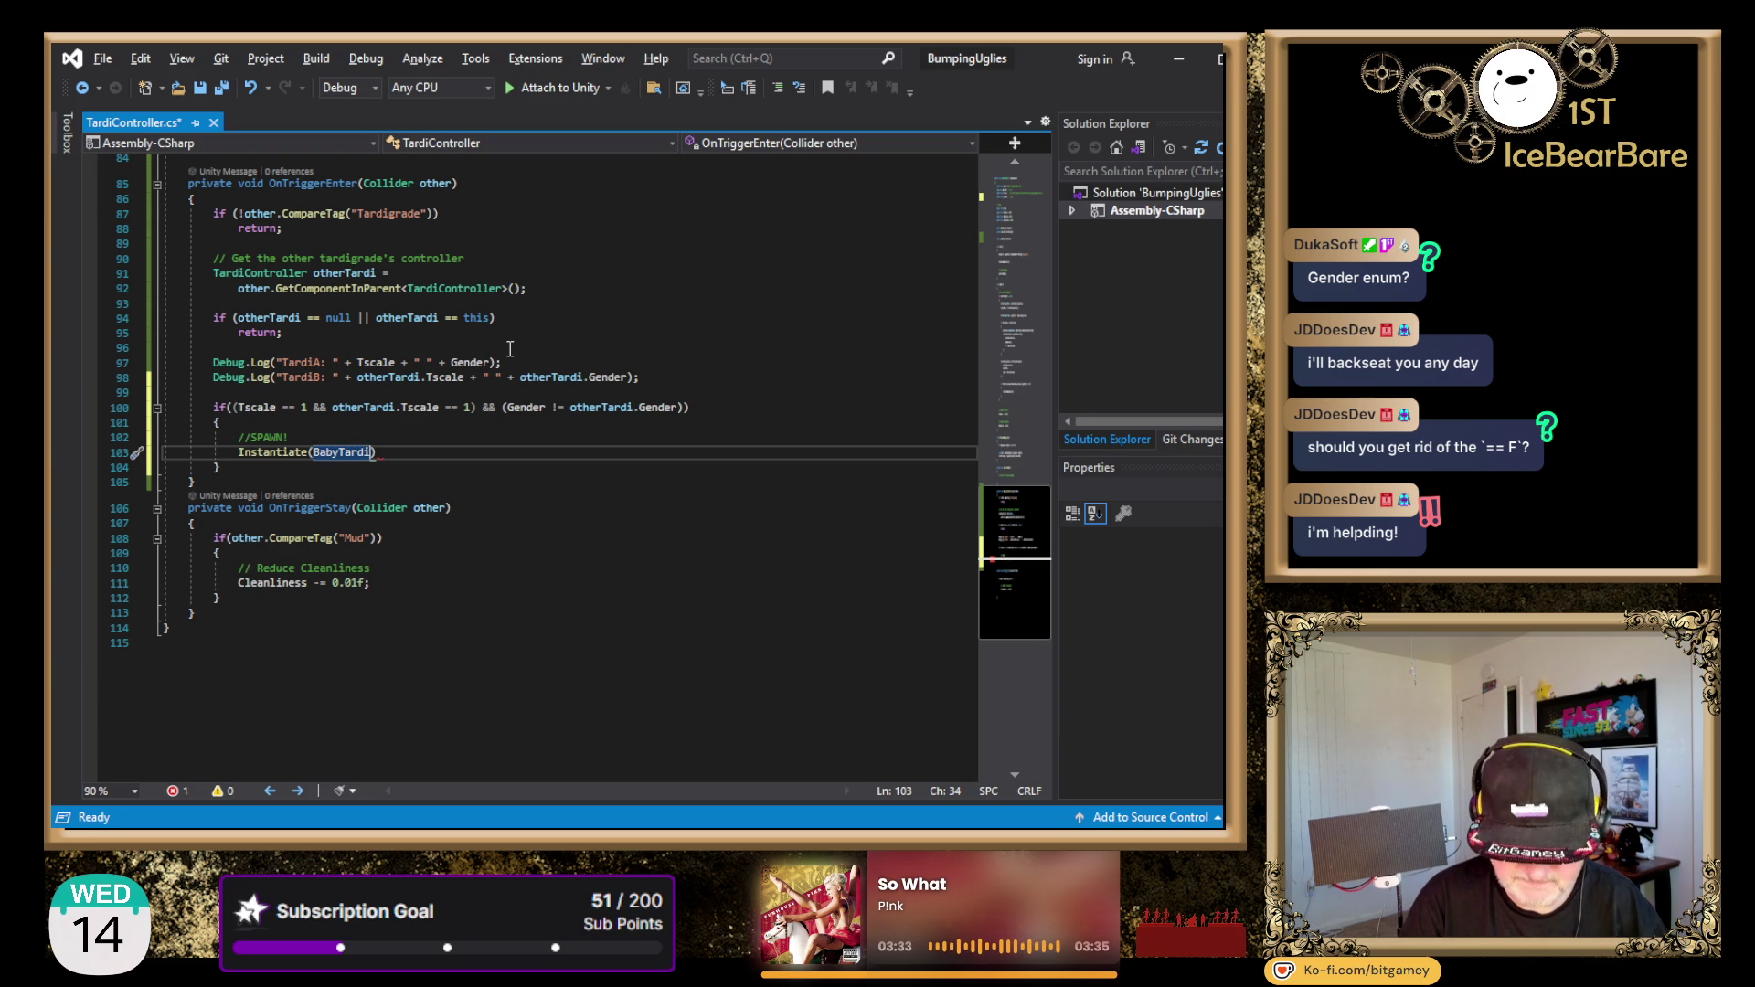
pyautogui.write(');')
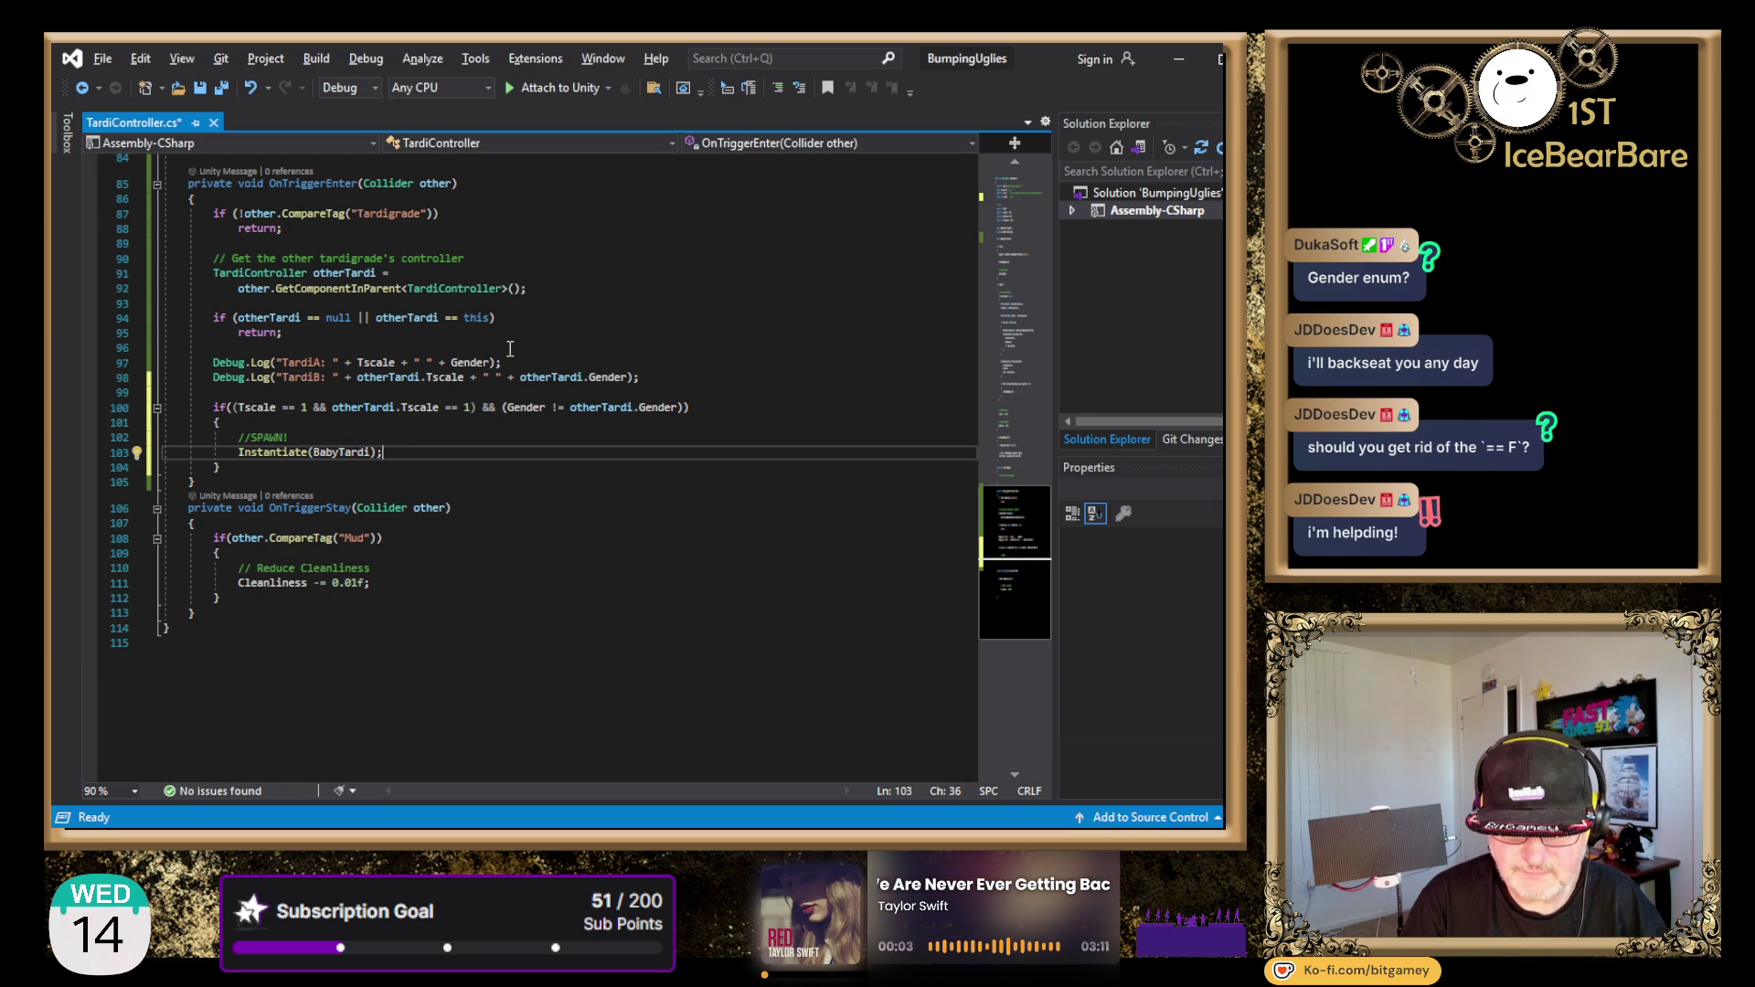
pyautogui.hotkey('ctrl', 's')
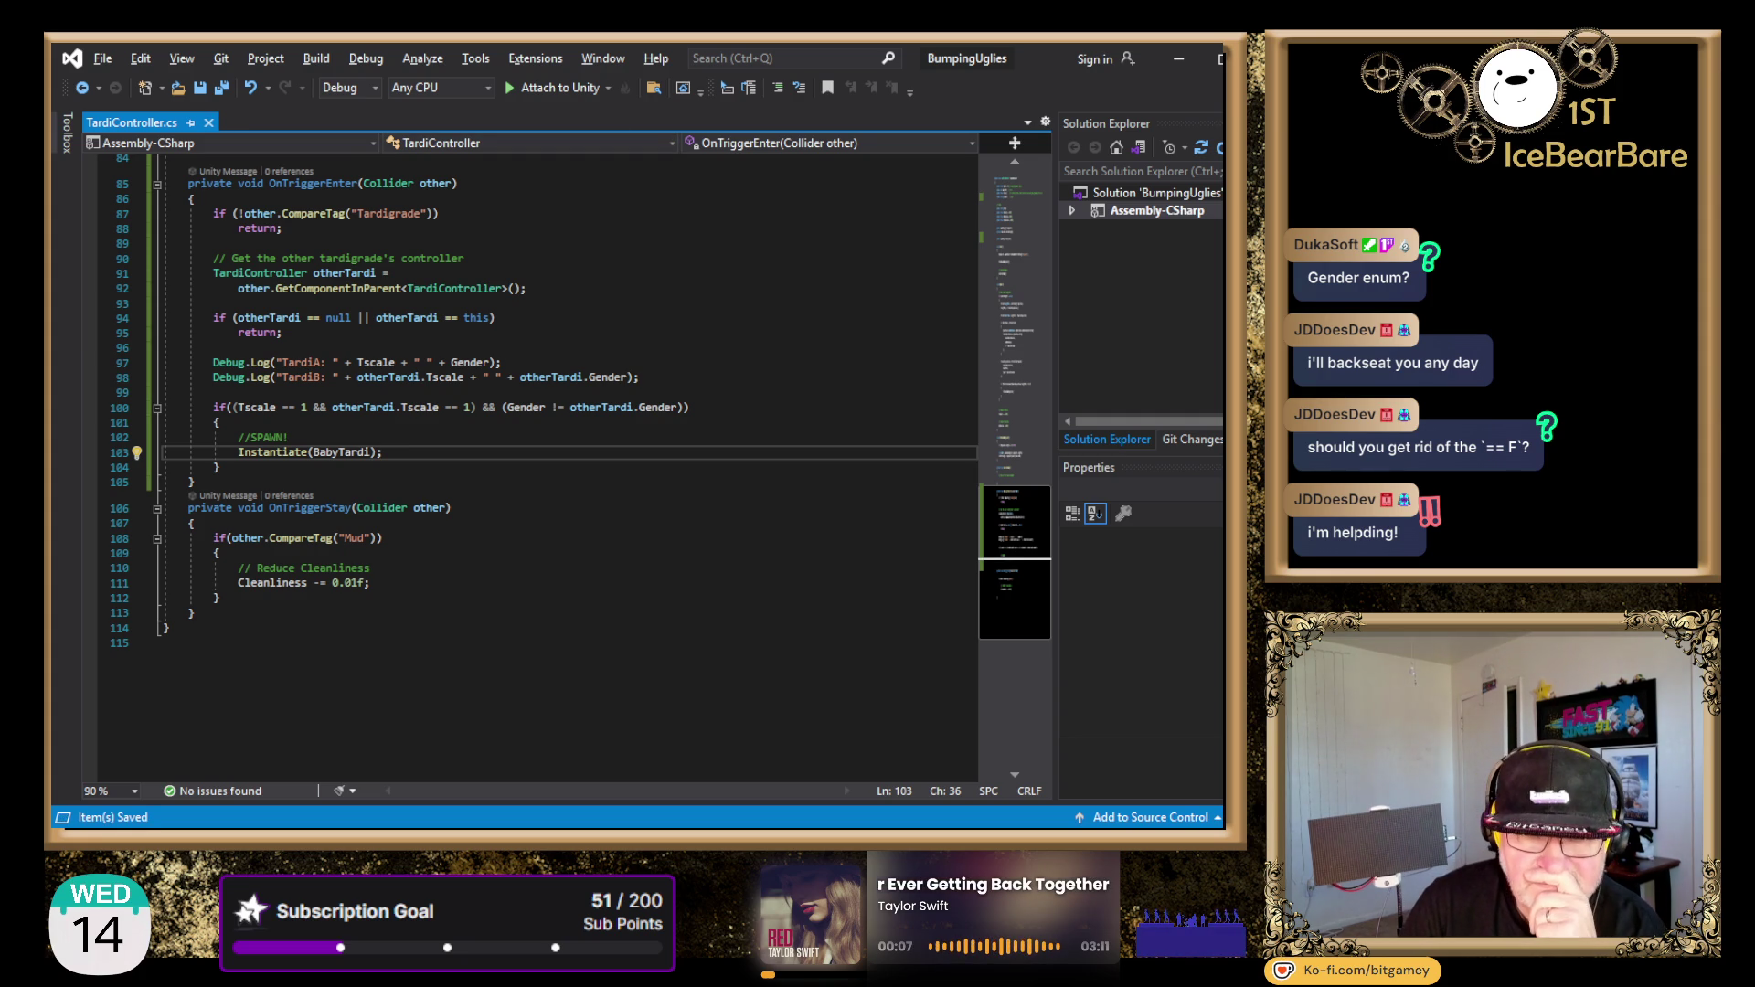
pyautogui.hotkey('alt', 'Tab')
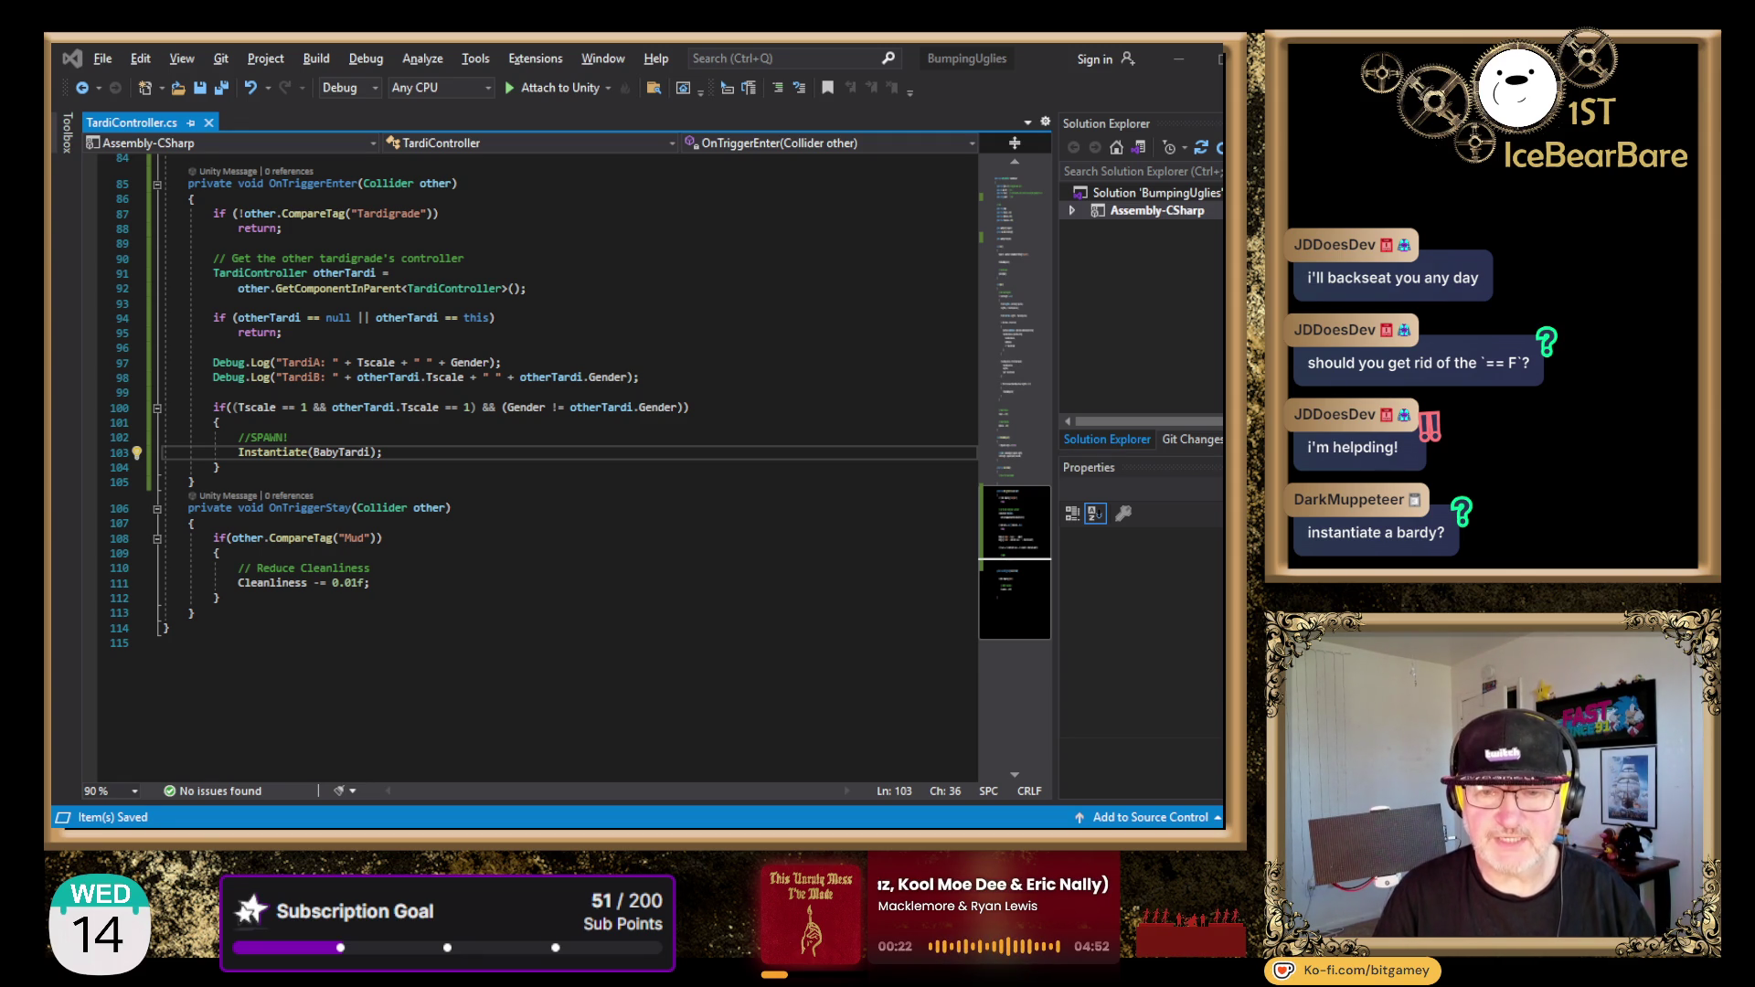
# - Run the game and watch the tardigrades wander across the plane from a top-down Scene view
pyautogui.hotkey('alt', 'Tab')
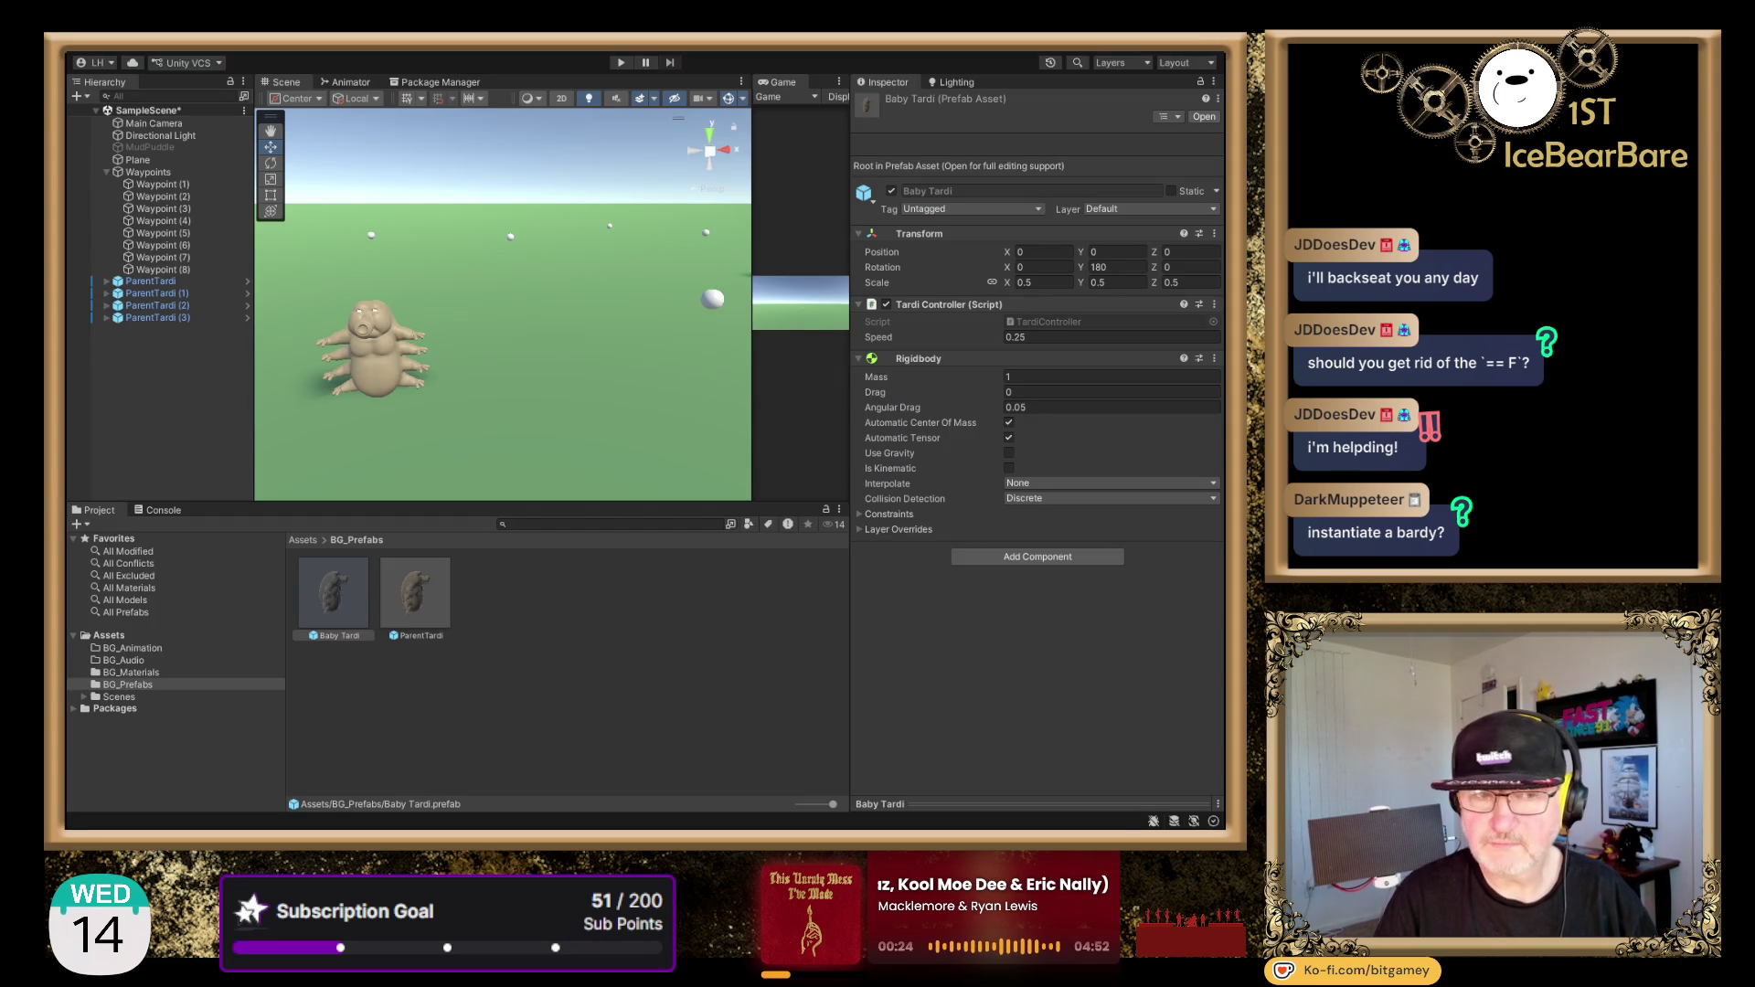
pyautogui.click(620, 64)
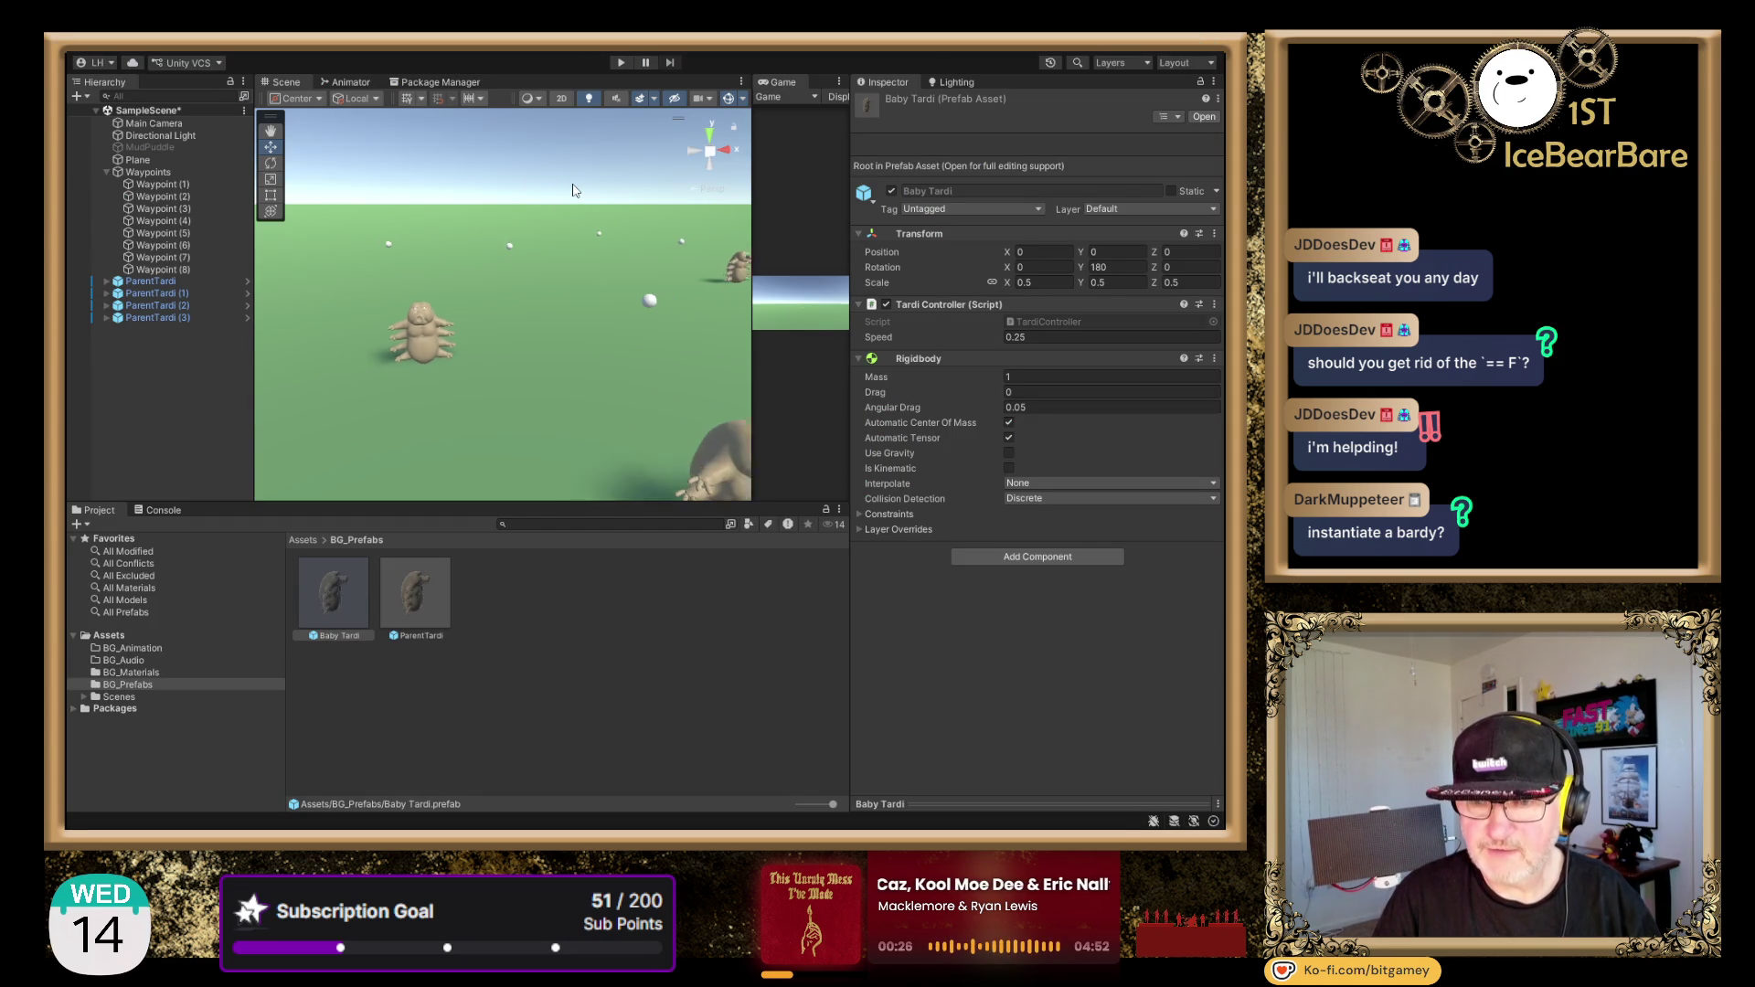
pyautogui.moveTo(603, 201)
pyautogui.mouseDown()
pyautogui.moveTo(501, 237)
pyautogui.moveTo(665, 164)
pyautogui.mouseUp()
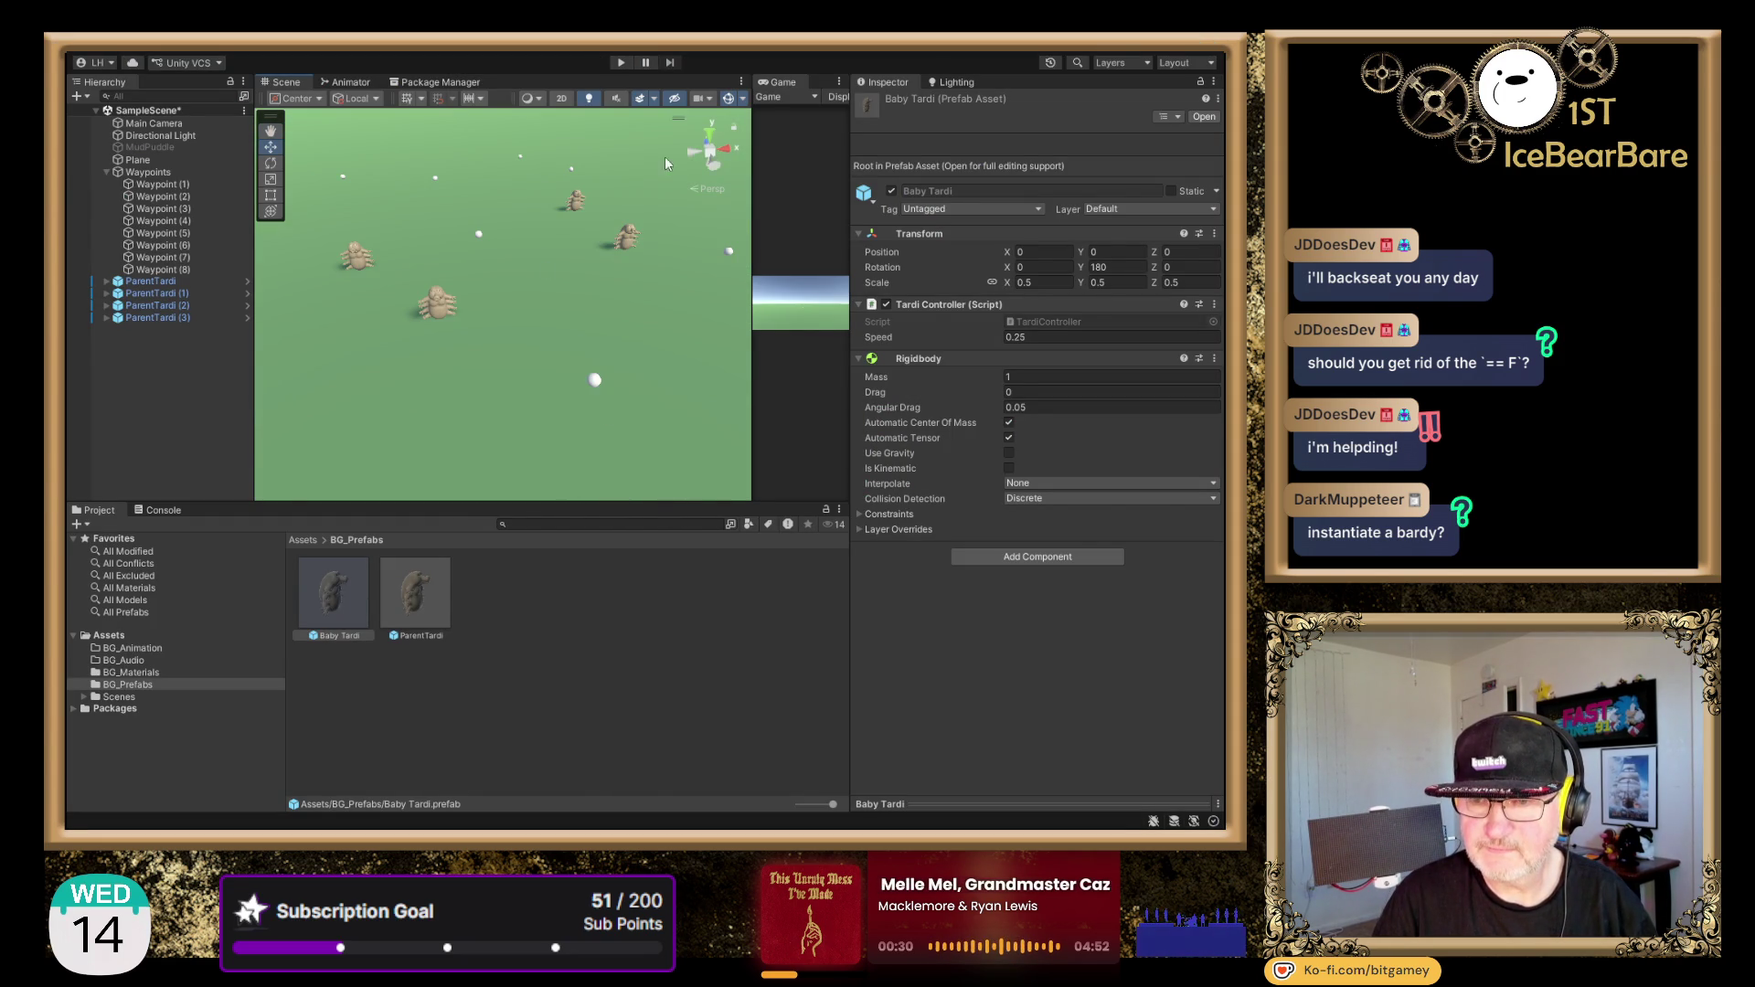
pyautogui.click(713, 137)
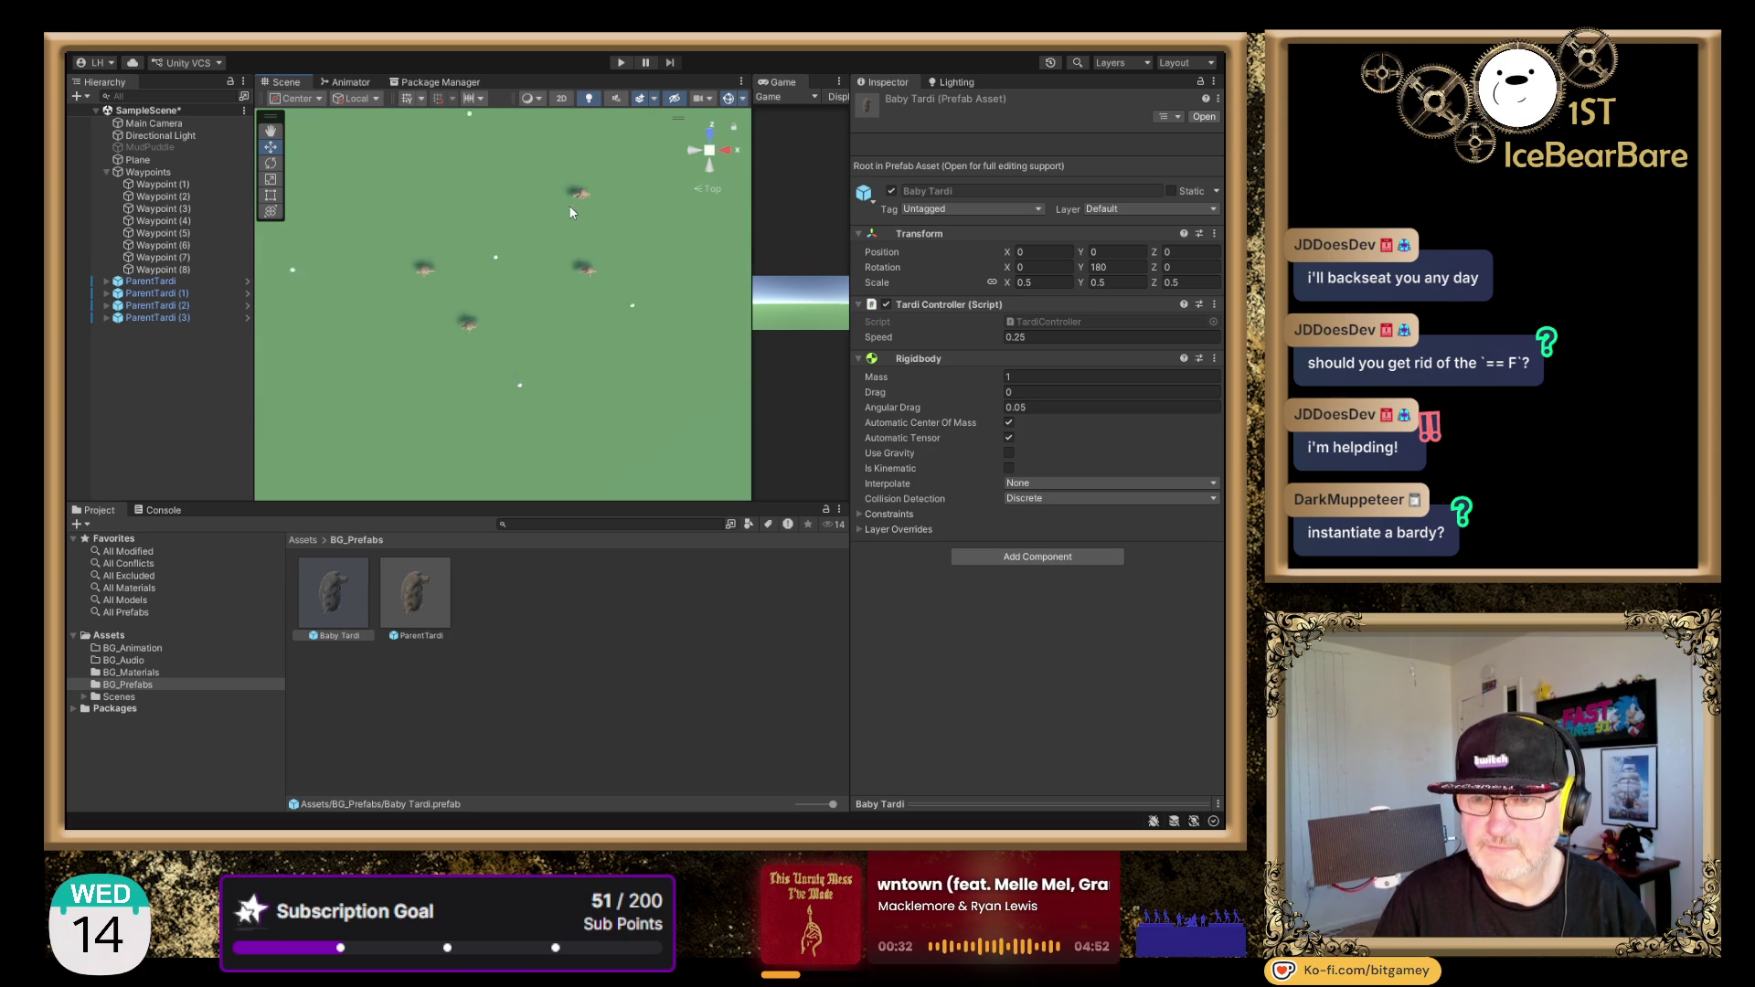
pyautogui.click(618, 62)
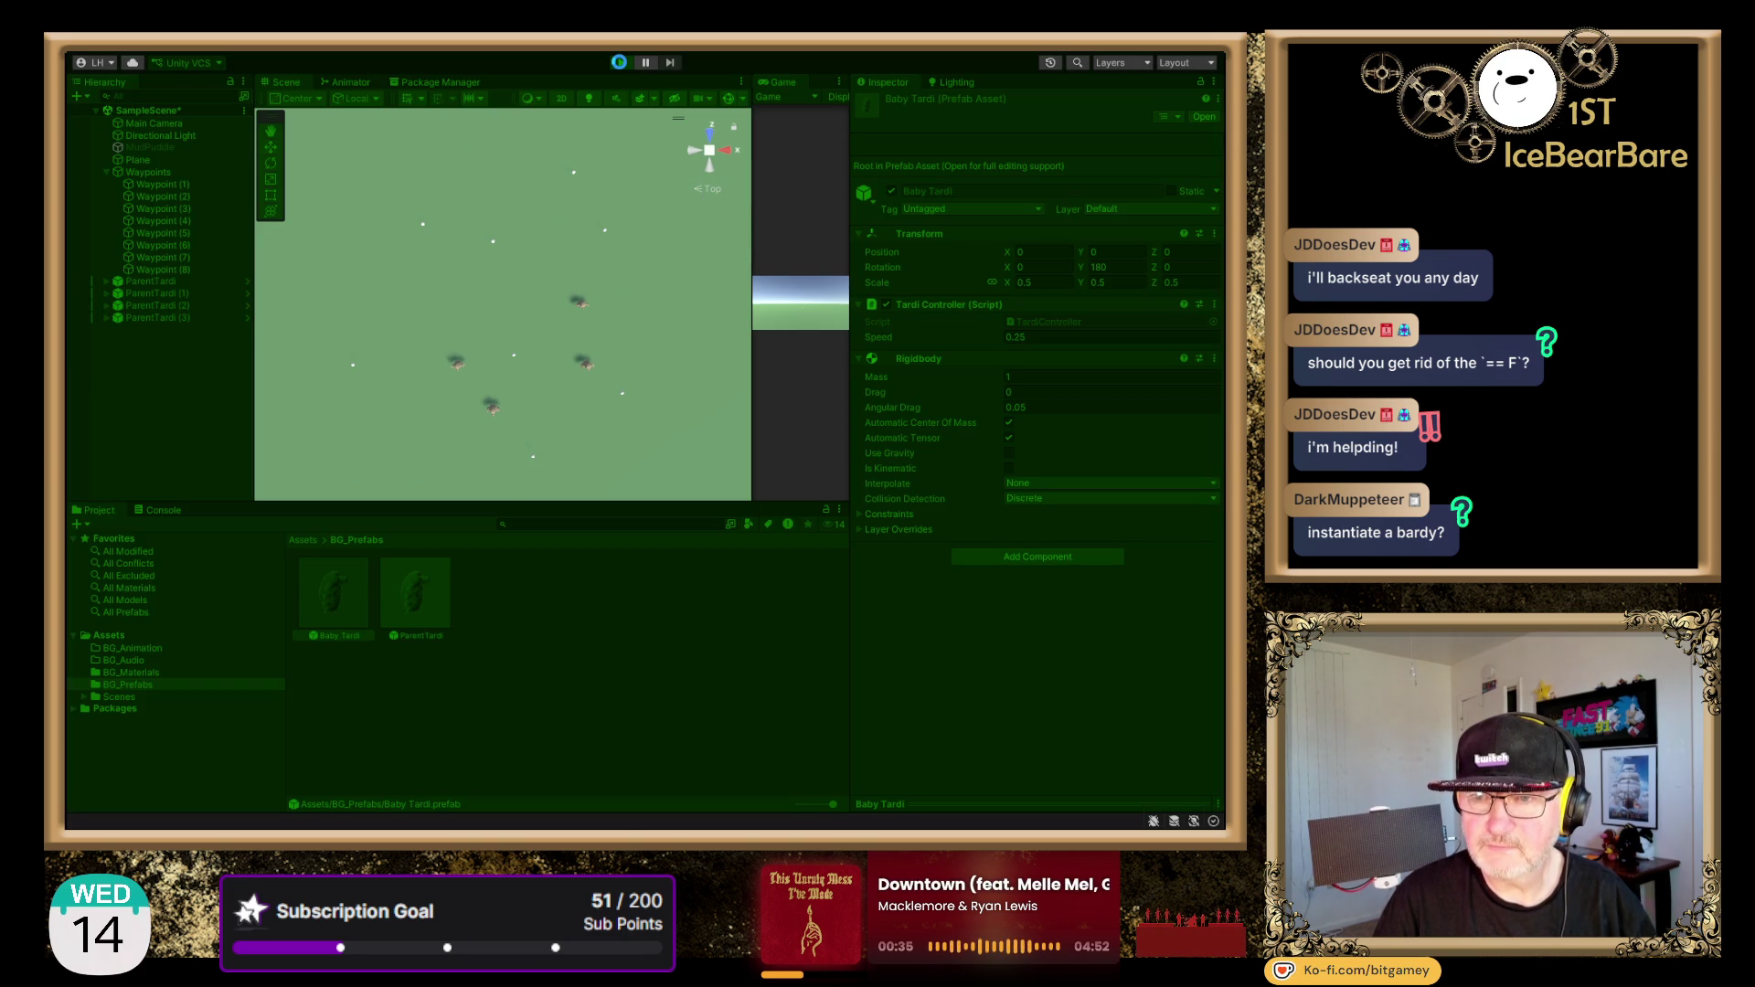
pyautogui.click(618, 62)
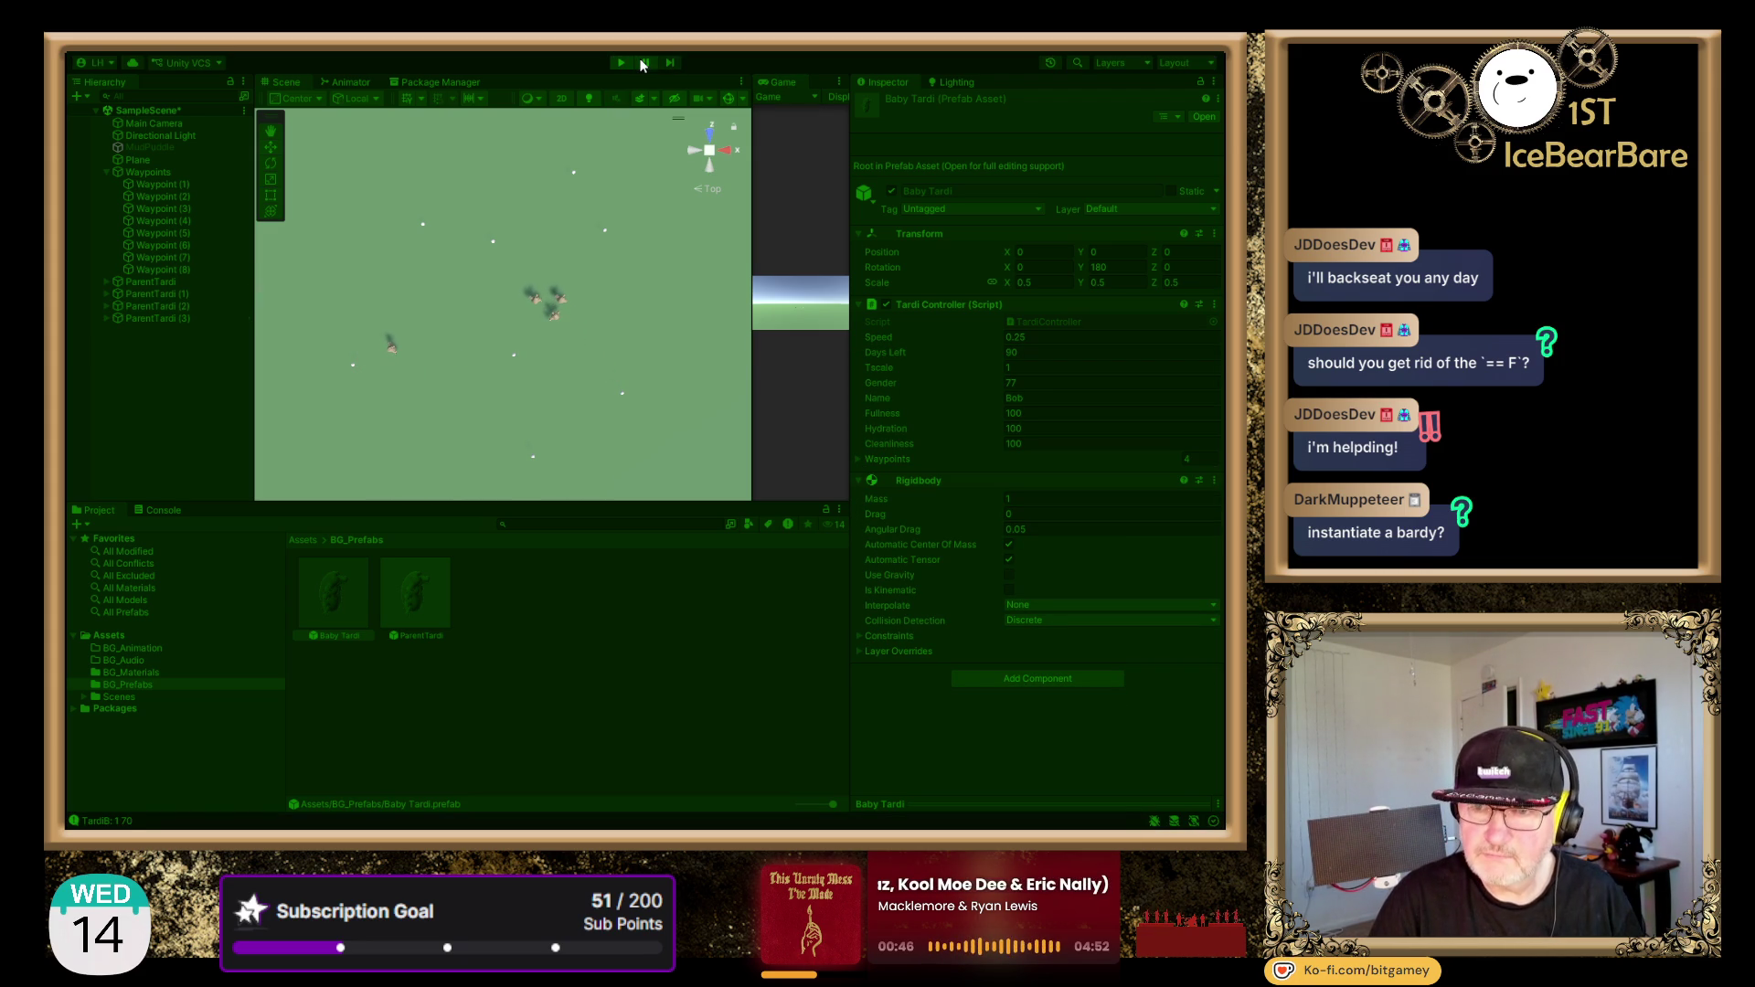
pyautogui.click(167, 516)
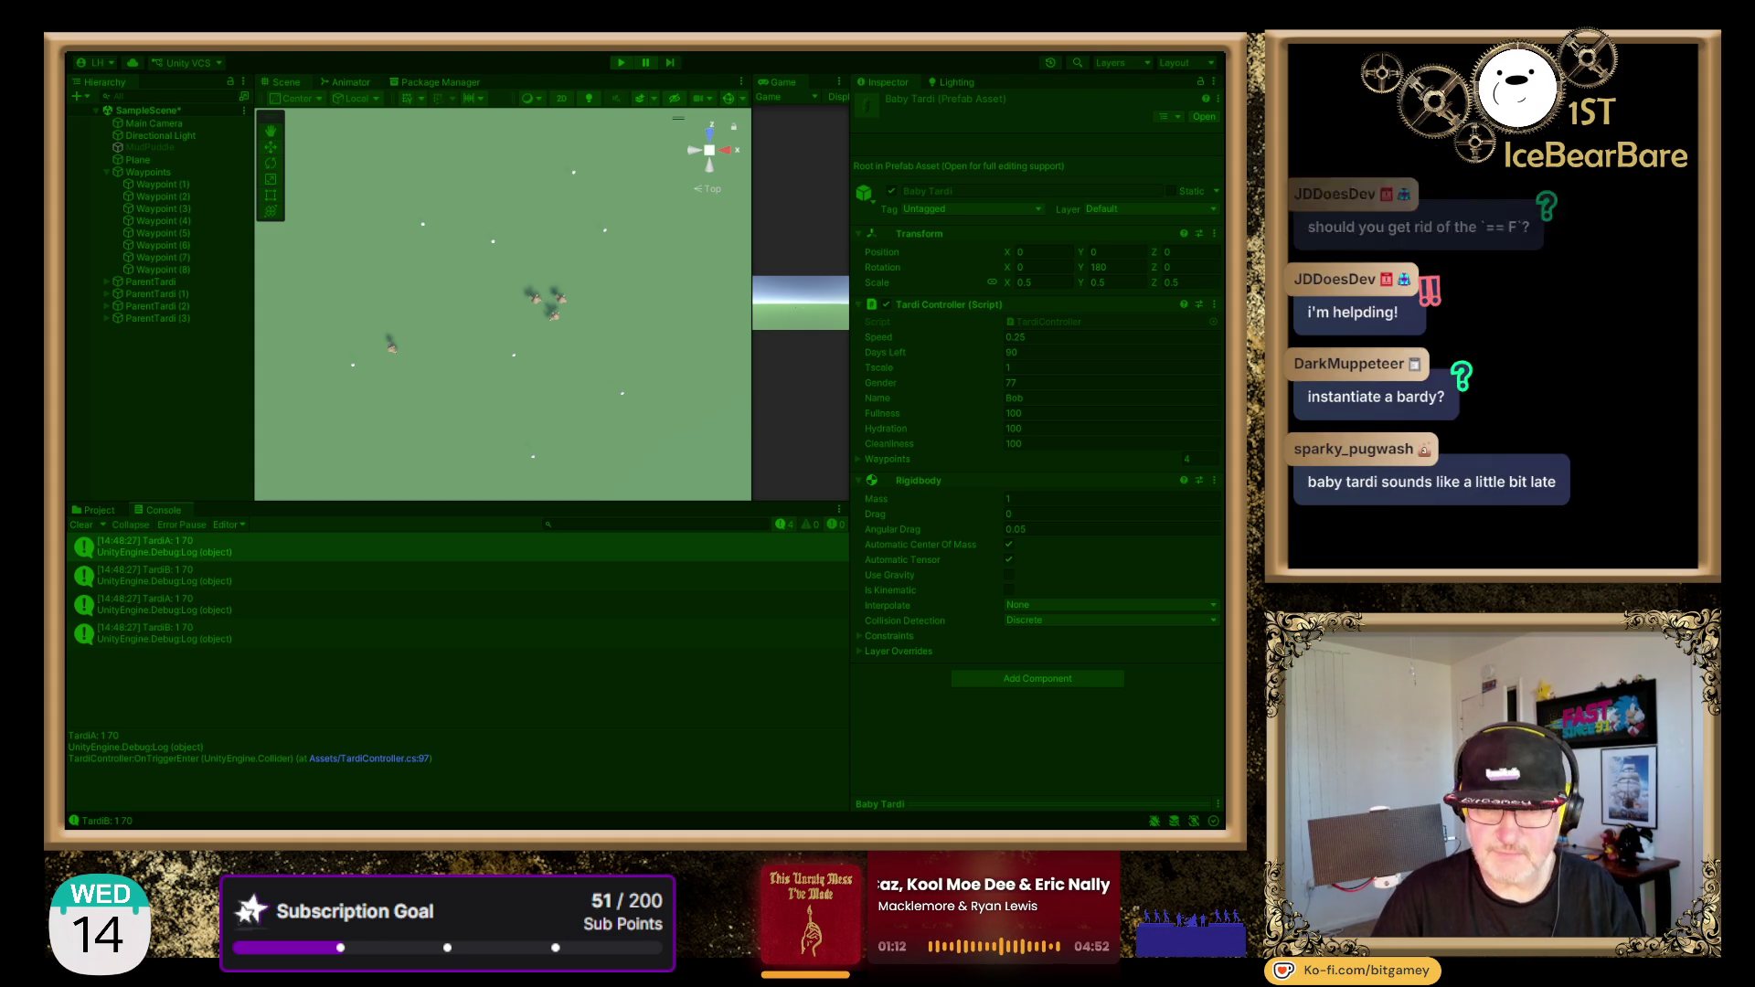
# - Stop the game after reading the repeated TardiA: 1 70 and TardiB: 1 70 log entries
pyautogui.click(620, 63)
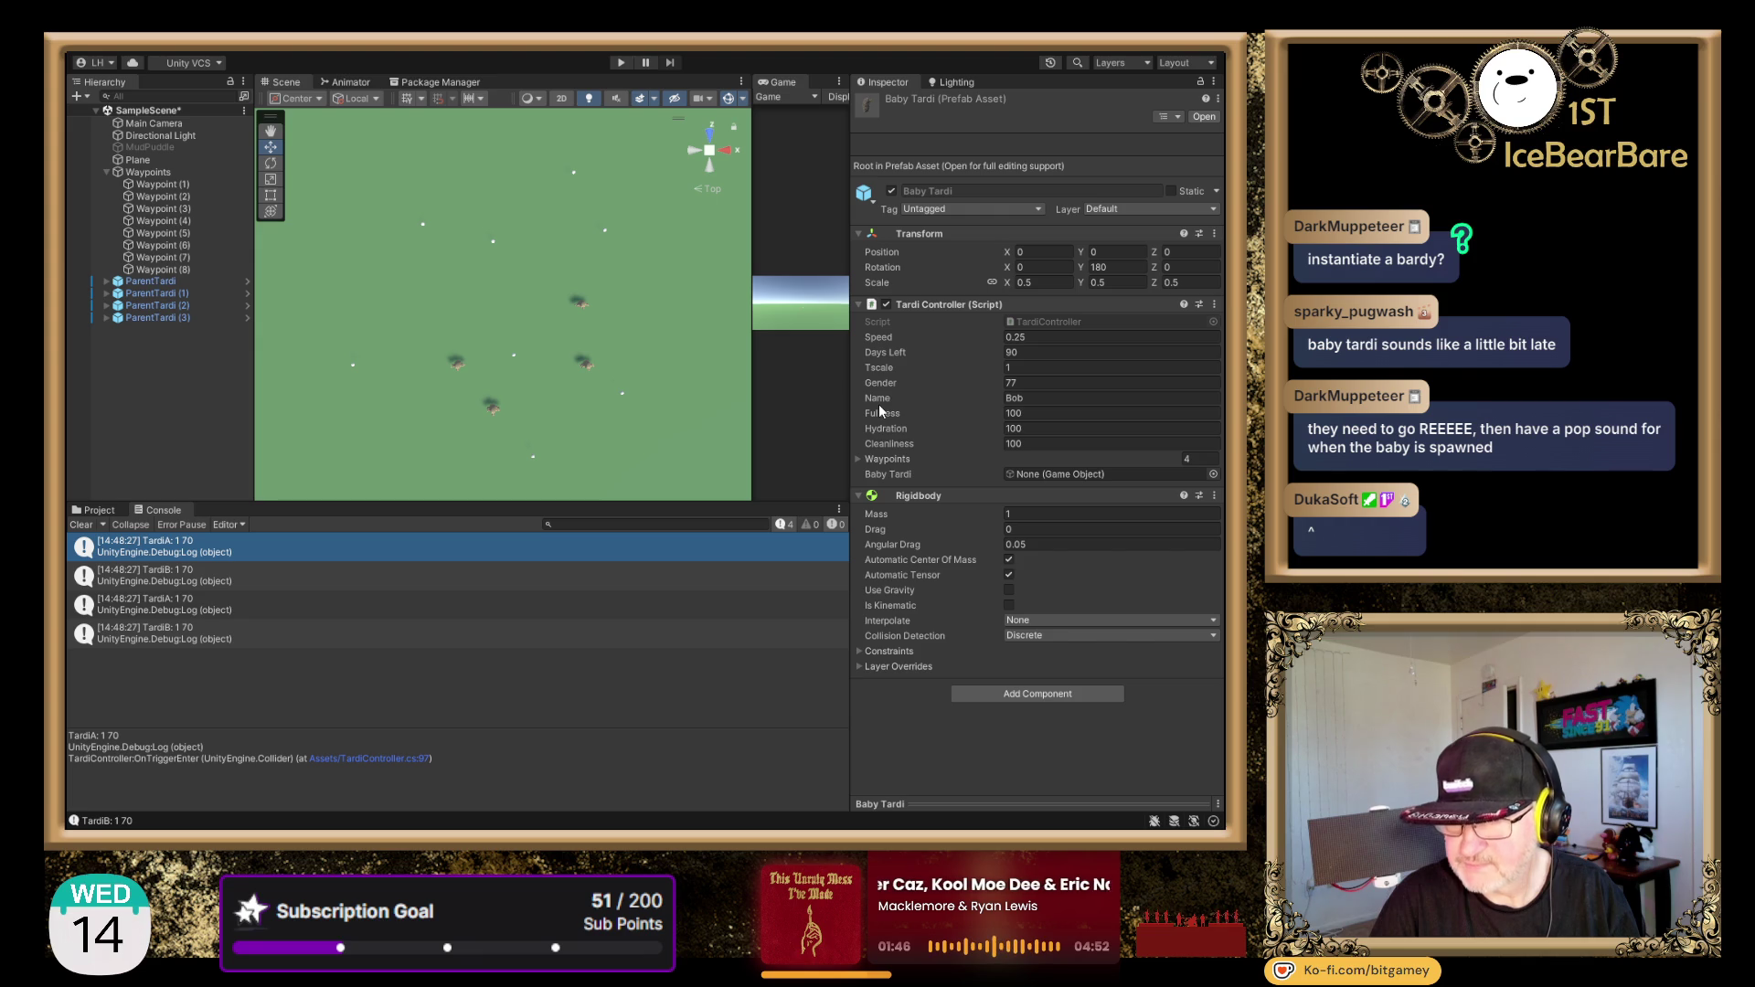
# - Set the Tardi Controller Gender to M on ParentTardi (1) and F on ParentTardi (3)
pyautogui.click(155, 282)
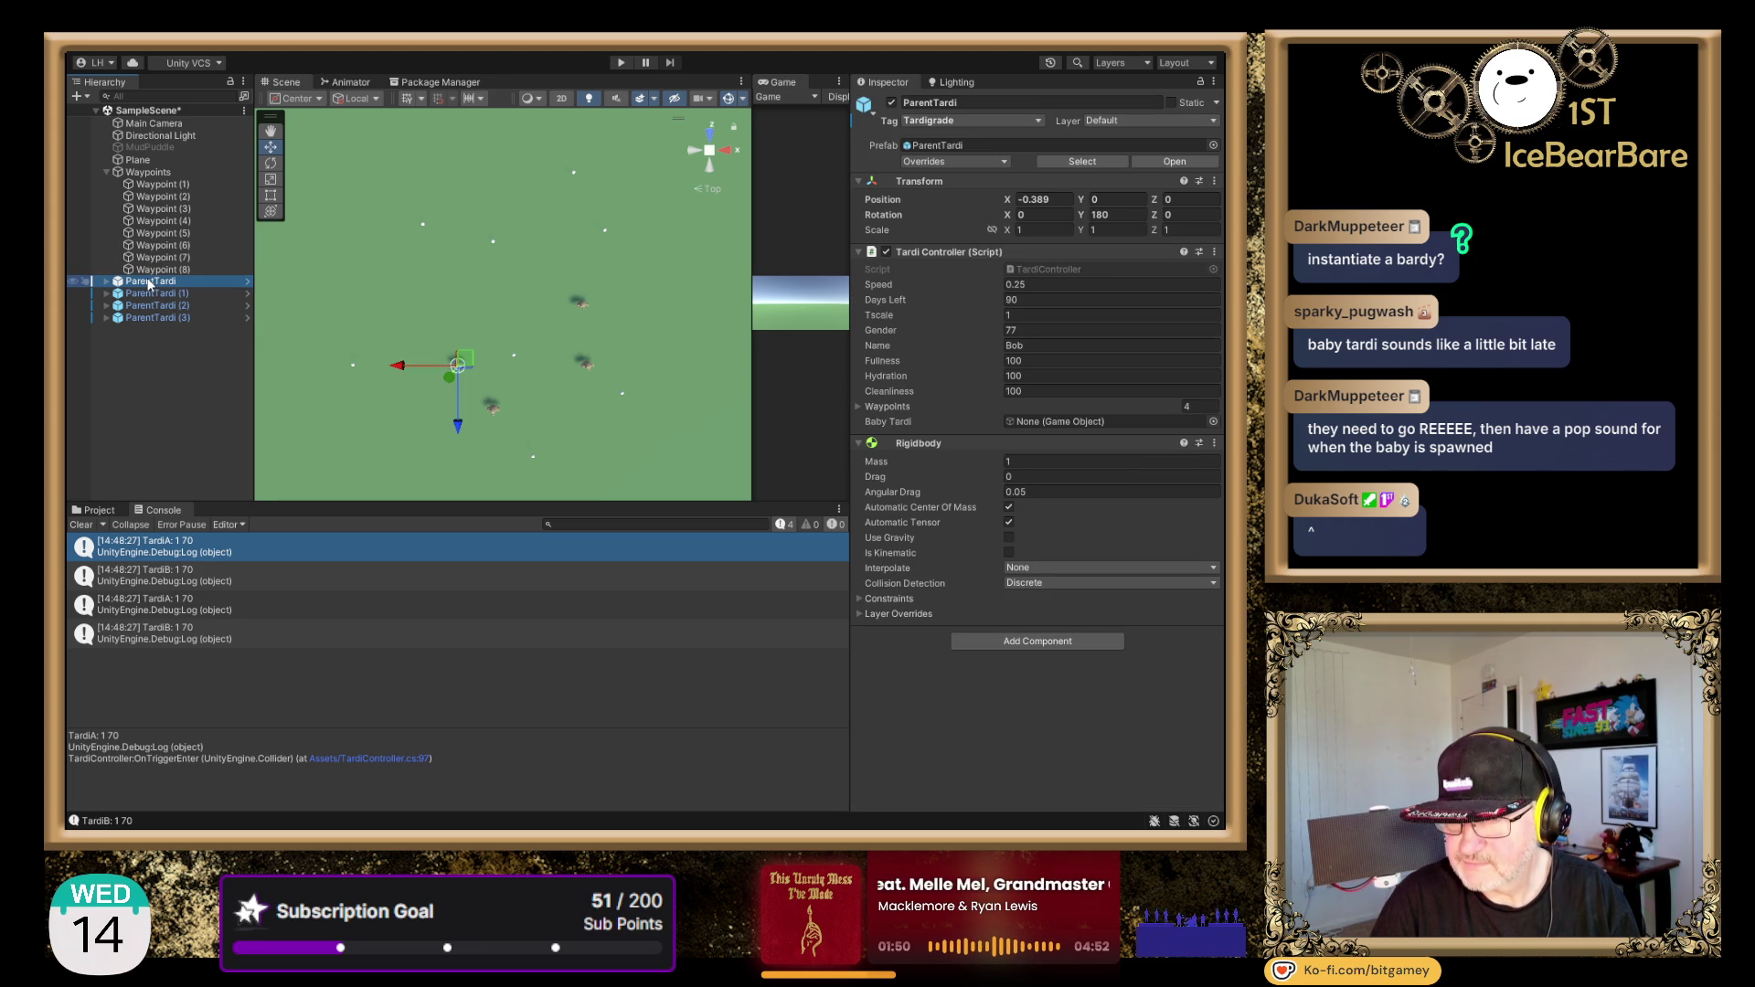
pyautogui.click(1037, 331)
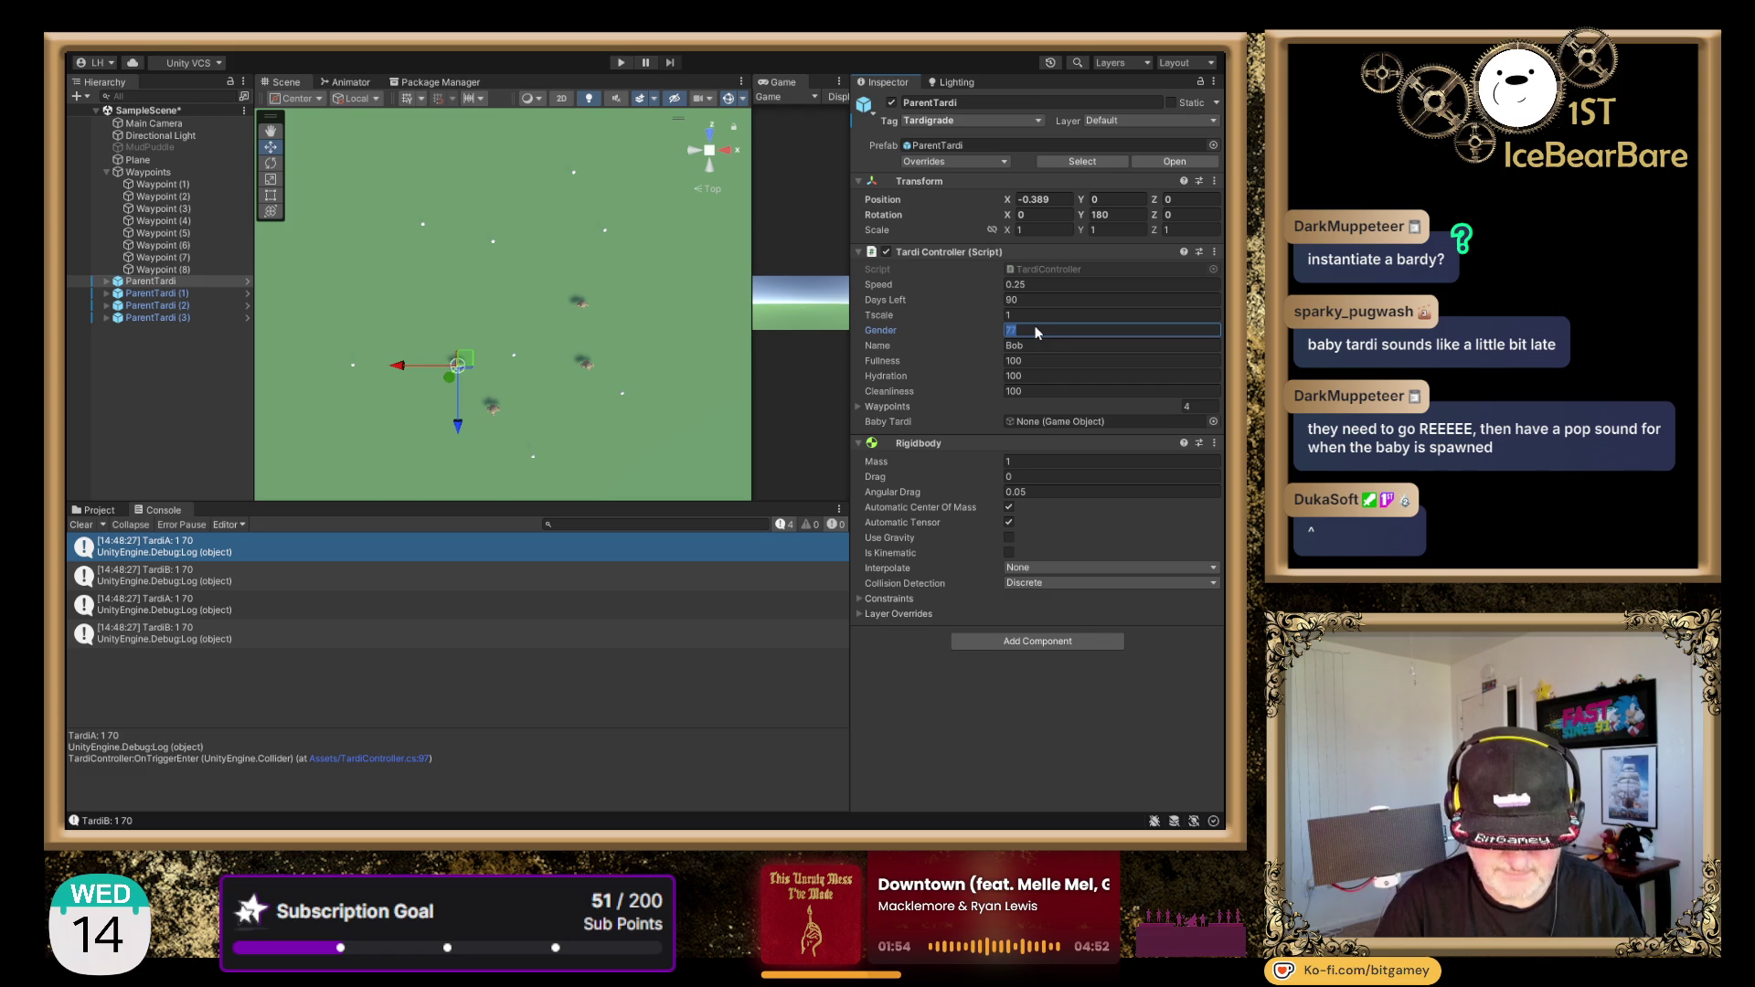
pyautogui.write('M')
pyautogui.click(154, 293)
pyautogui.click(1060, 329)
pyautogui.write('M')
pyautogui.click(200, 305)
pyautogui.click(1053, 330)
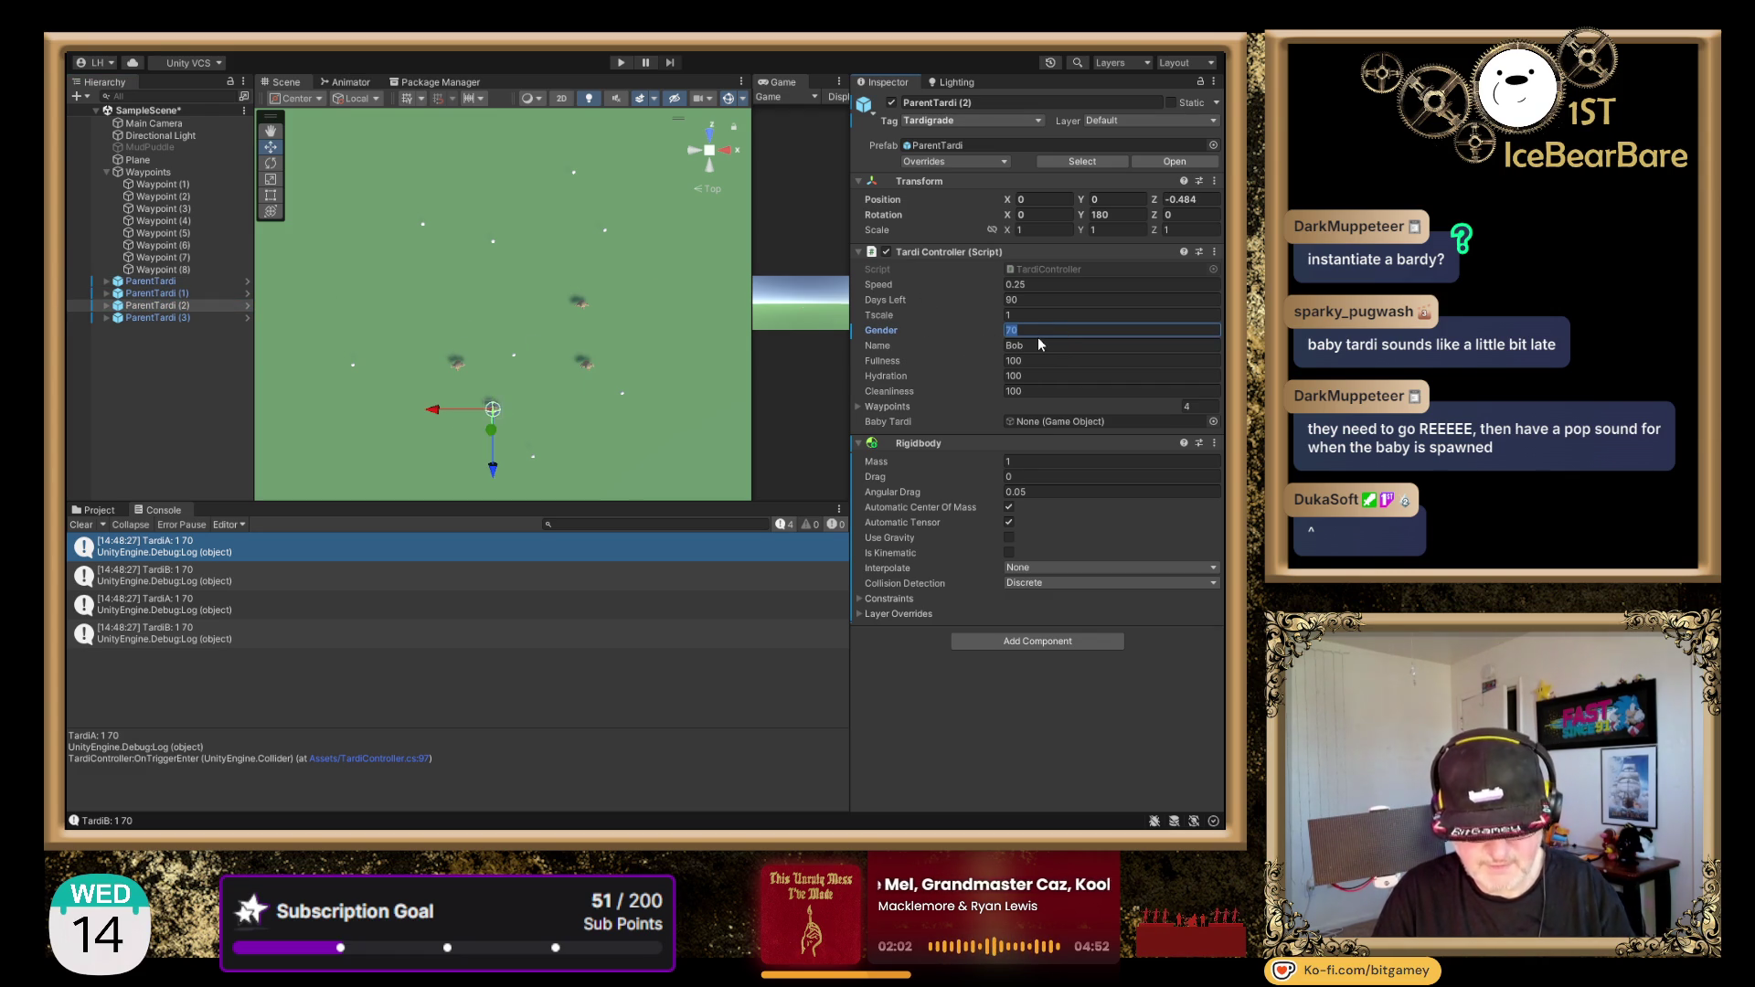
pyautogui.click(212, 318)
pyautogui.click(1075, 332)
pyautogui.write('F')
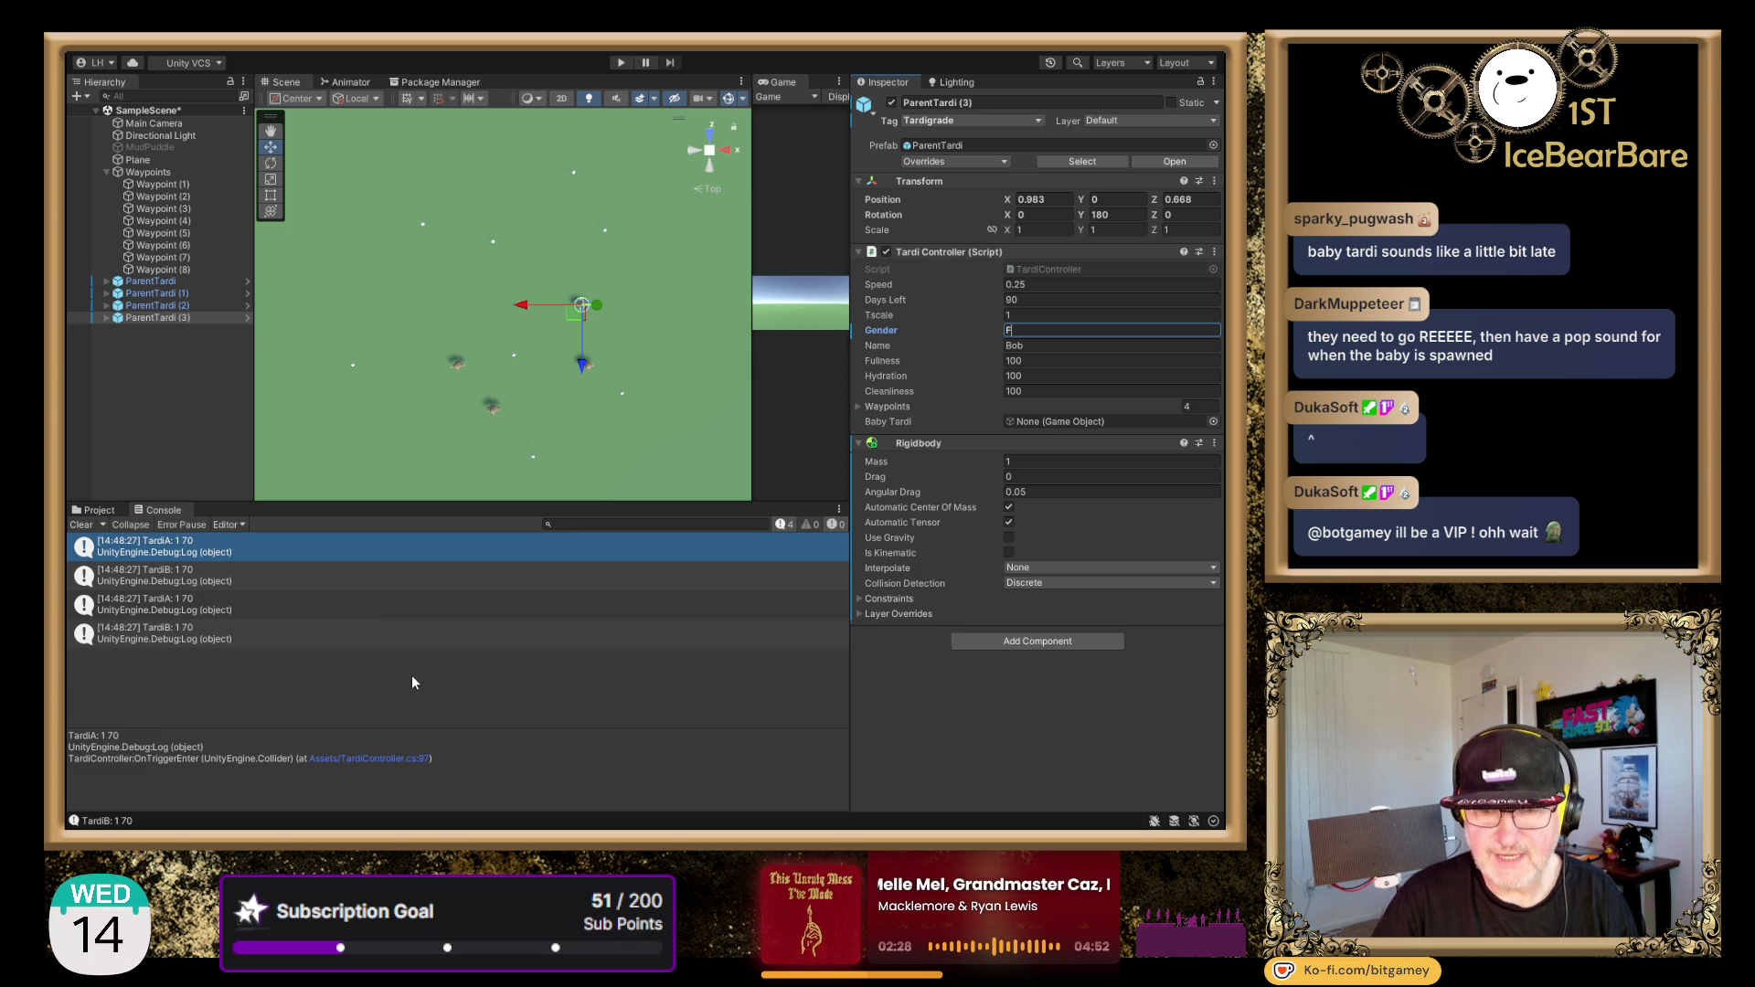
# - Clear the Console, orbit the Scene view to perspective, and restart play mode
pyautogui.click(81, 525)
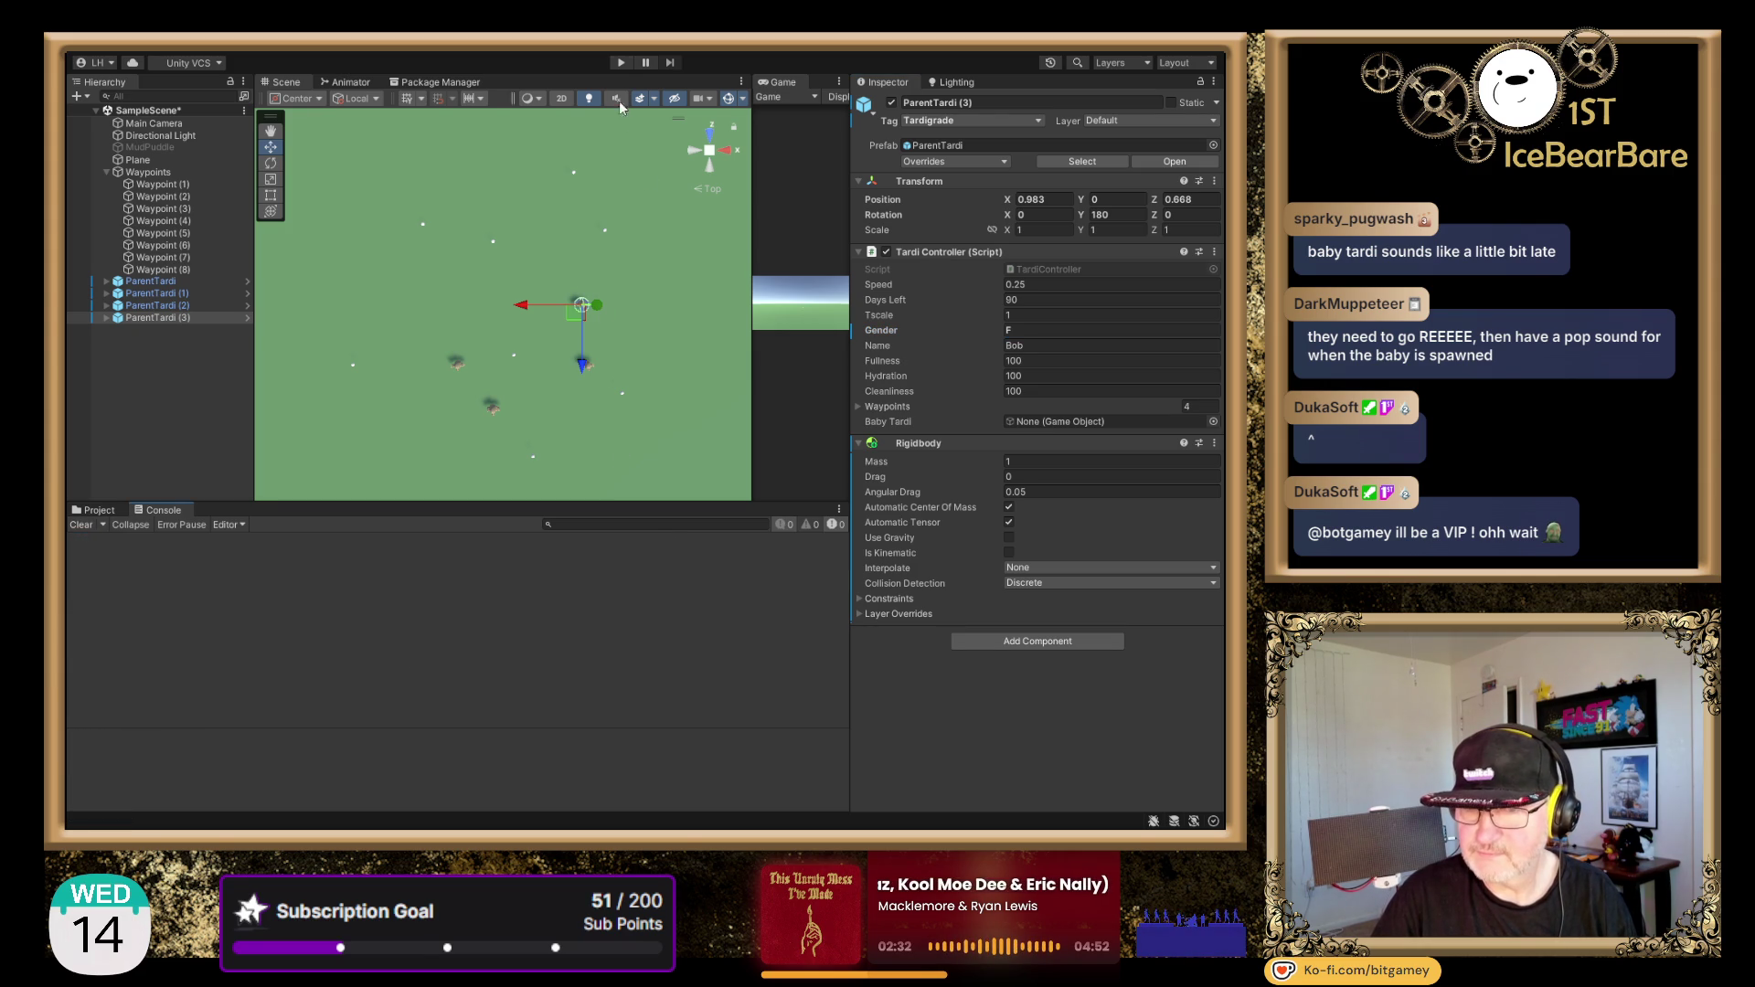
pyautogui.moveTo(603, 311)
pyautogui.mouseDown()
pyautogui.moveTo(598, 340)
pyautogui.moveTo(603, 211)
pyautogui.mouseUp()
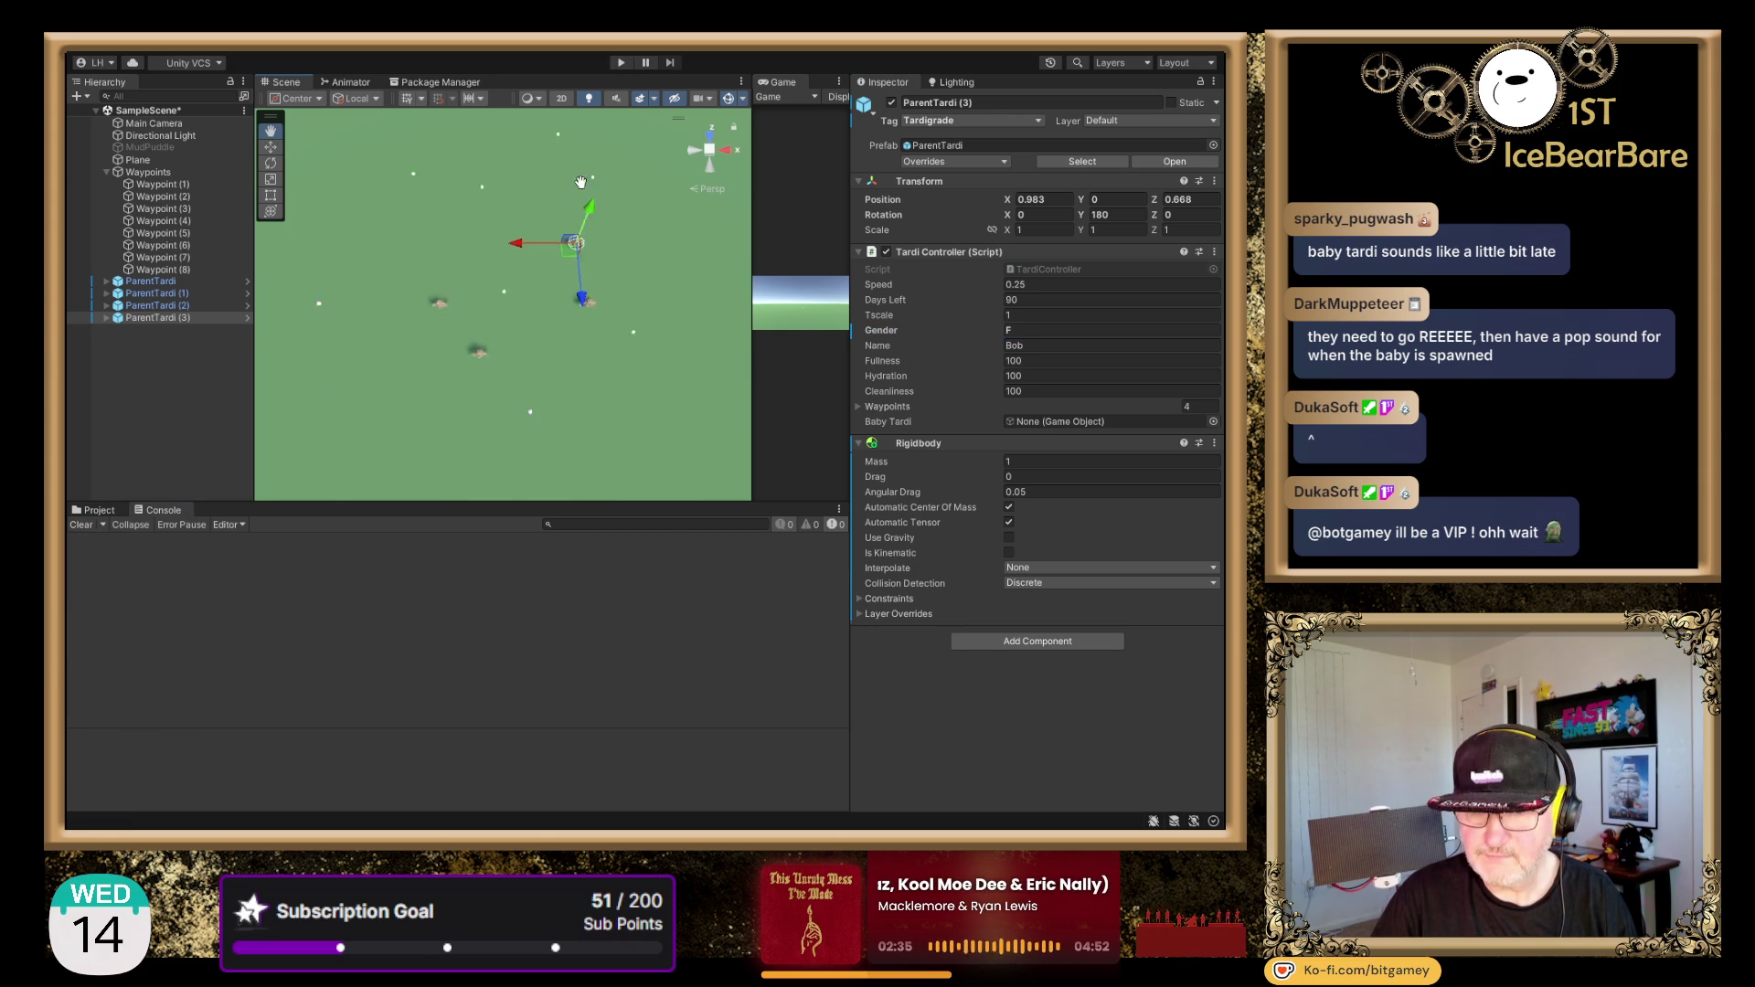
pyautogui.click(621, 63)
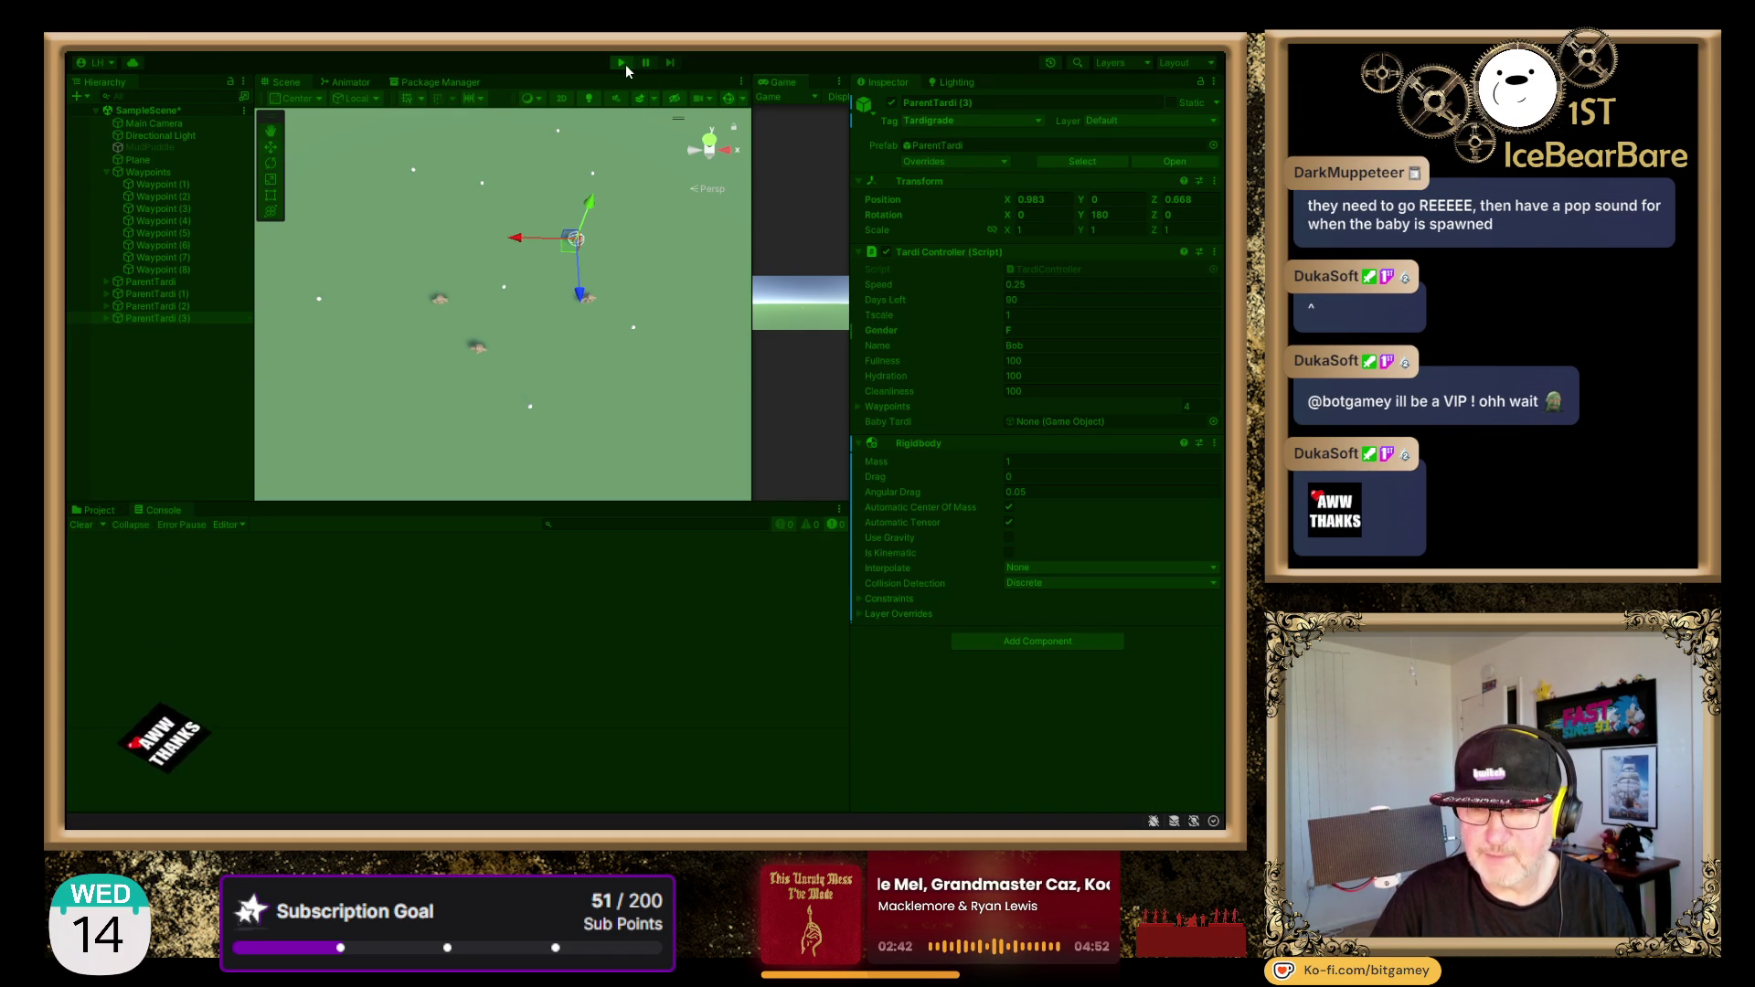
pyautogui.click(622, 64)
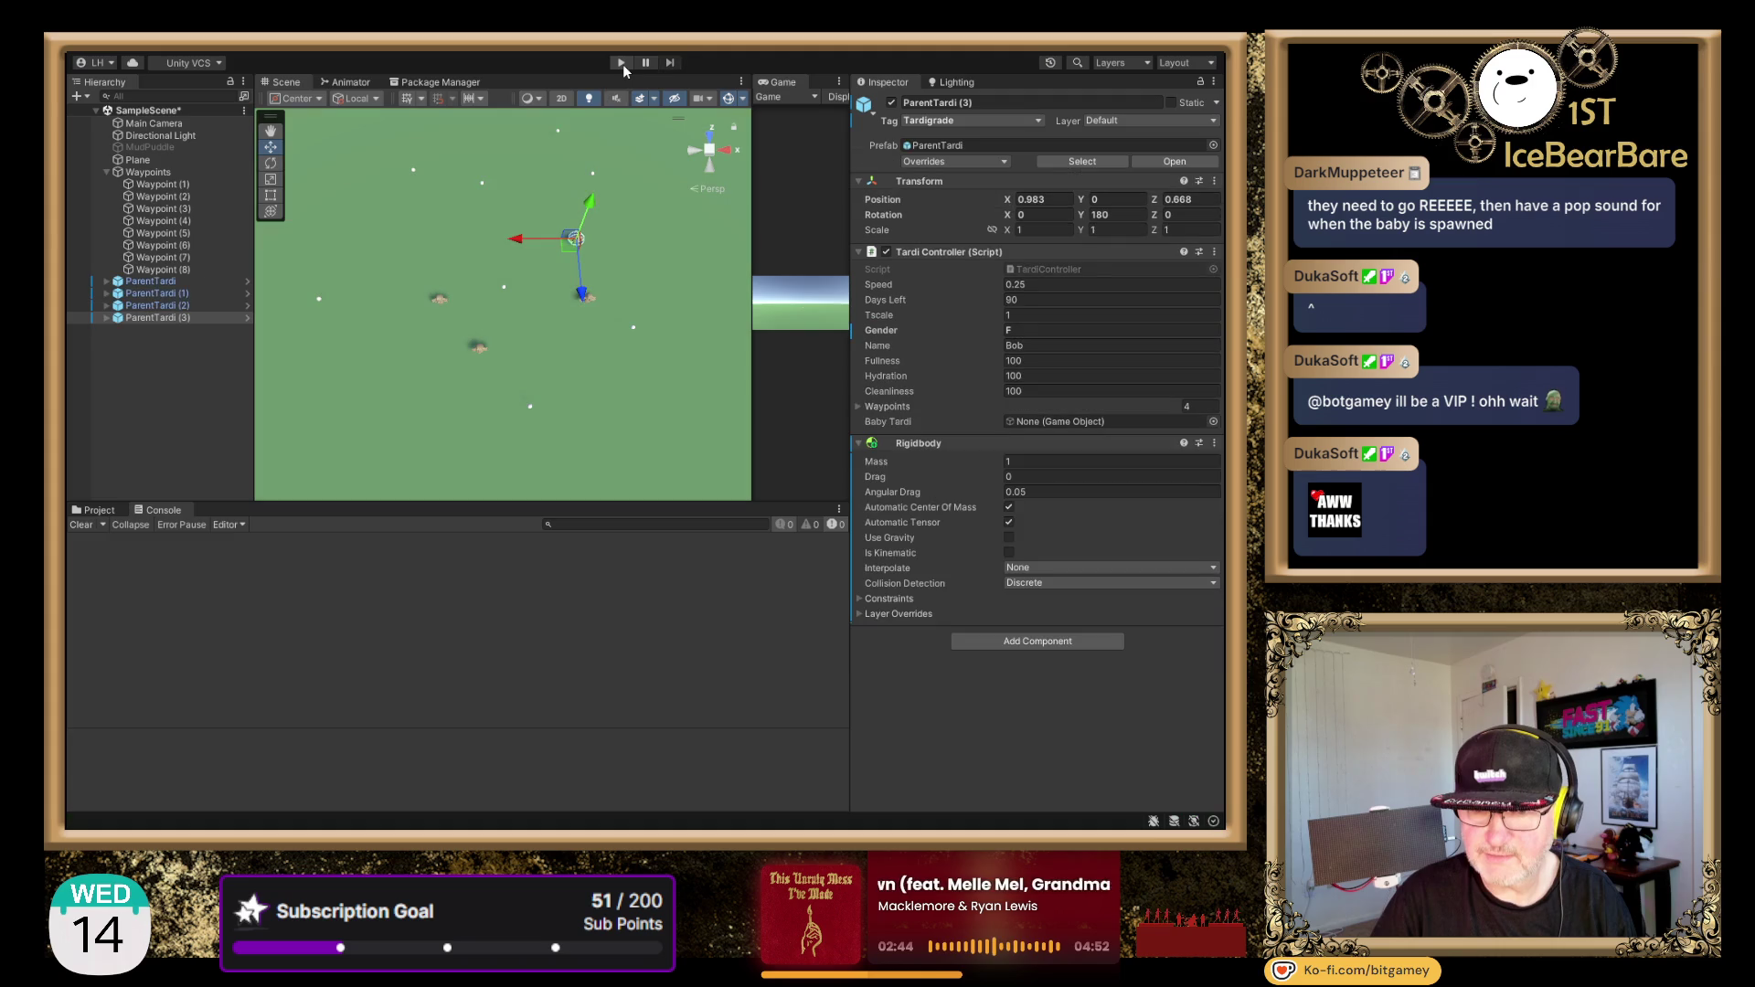
pyautogui.click(622, 64)
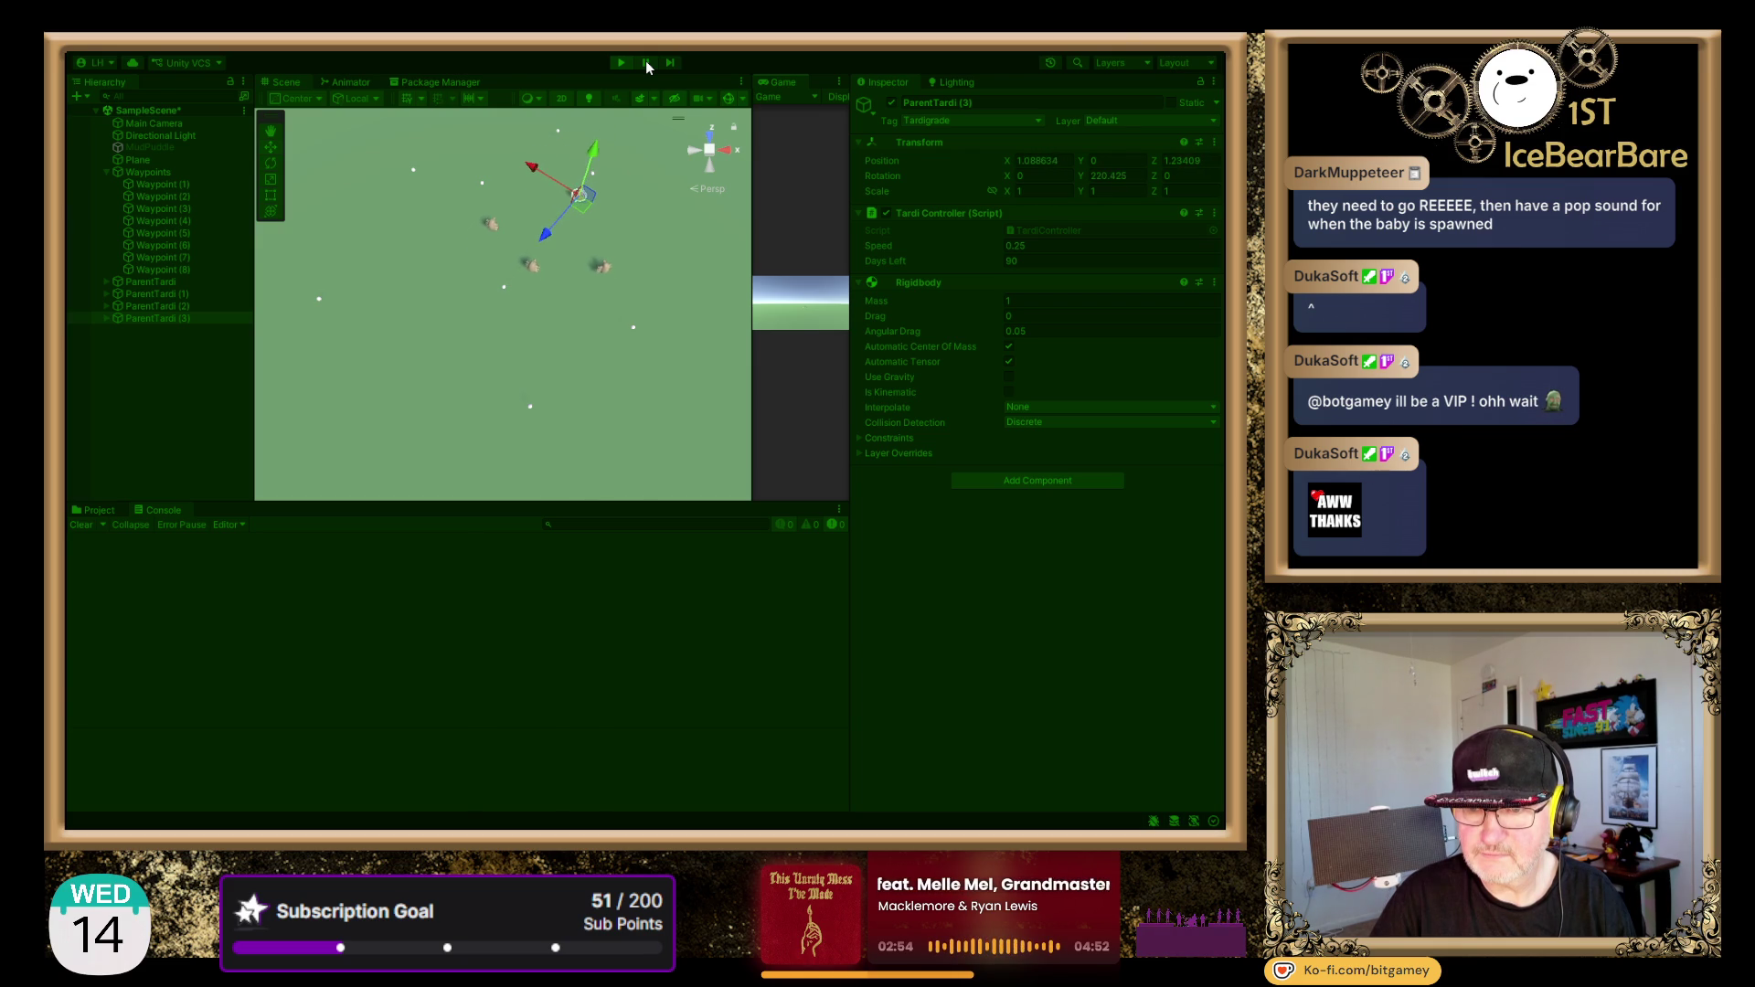
# - Pause the game, frame ParentTardi (3), and orbit to a low side view of the tardigrades
pyautogui.click(646, 64)
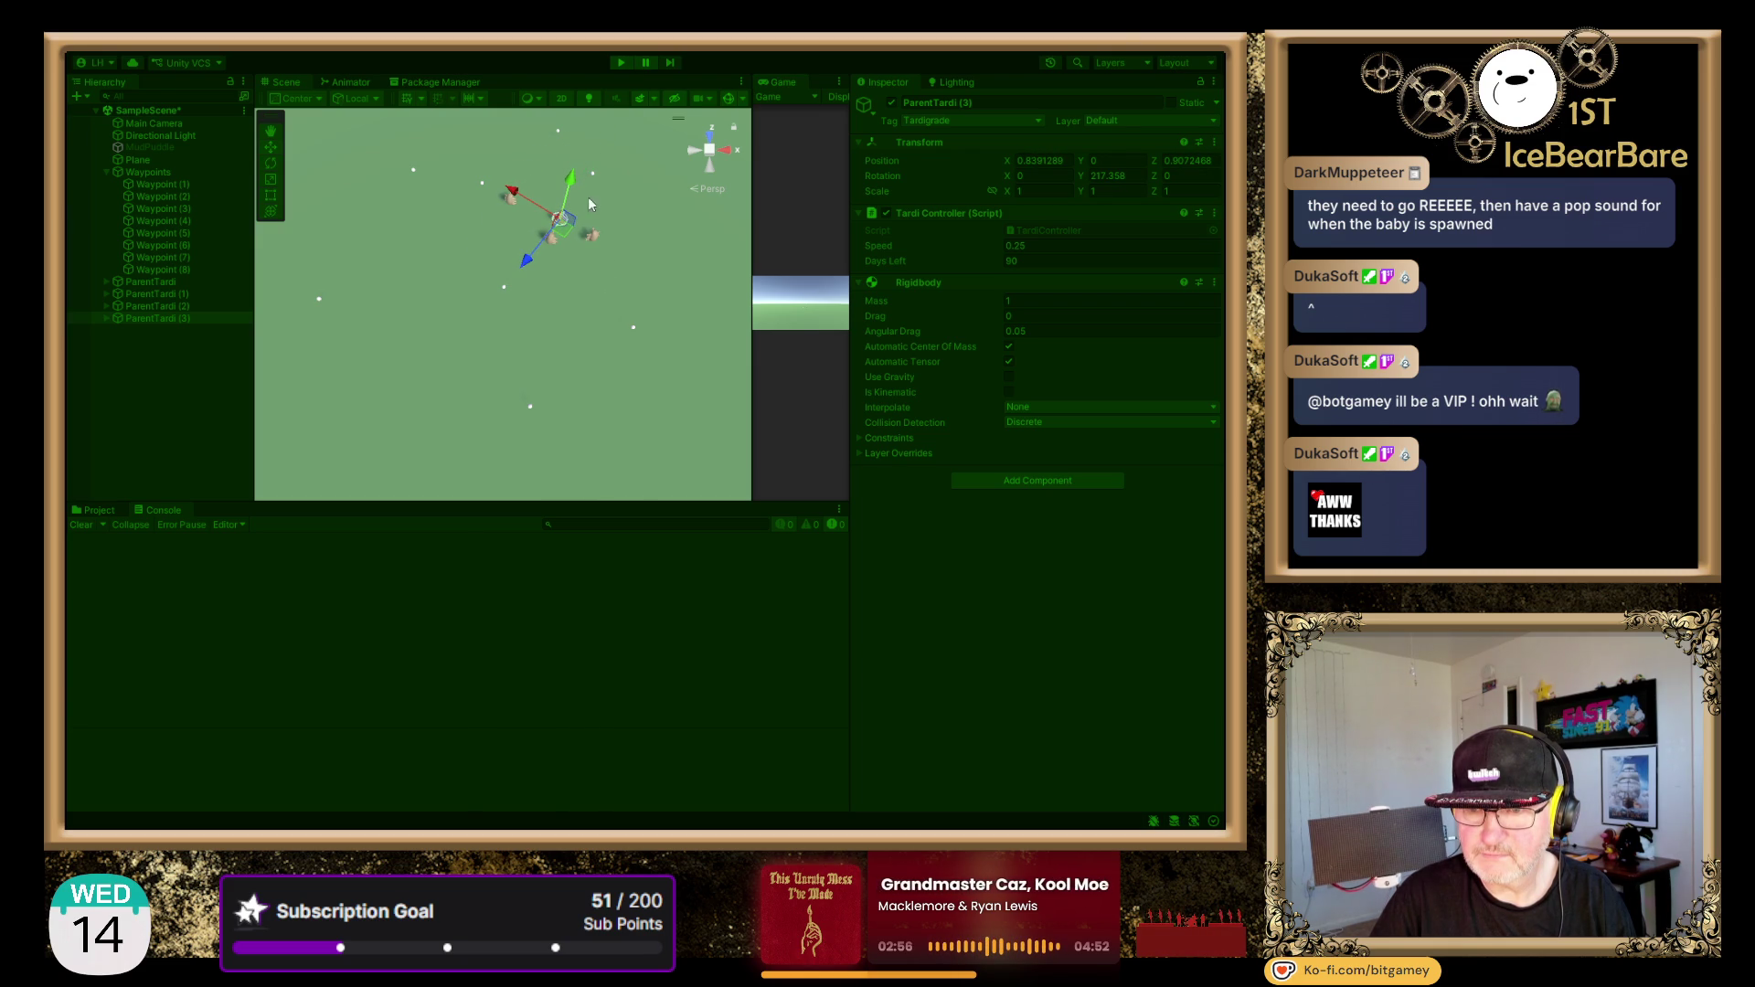
pyautogui.press('f')
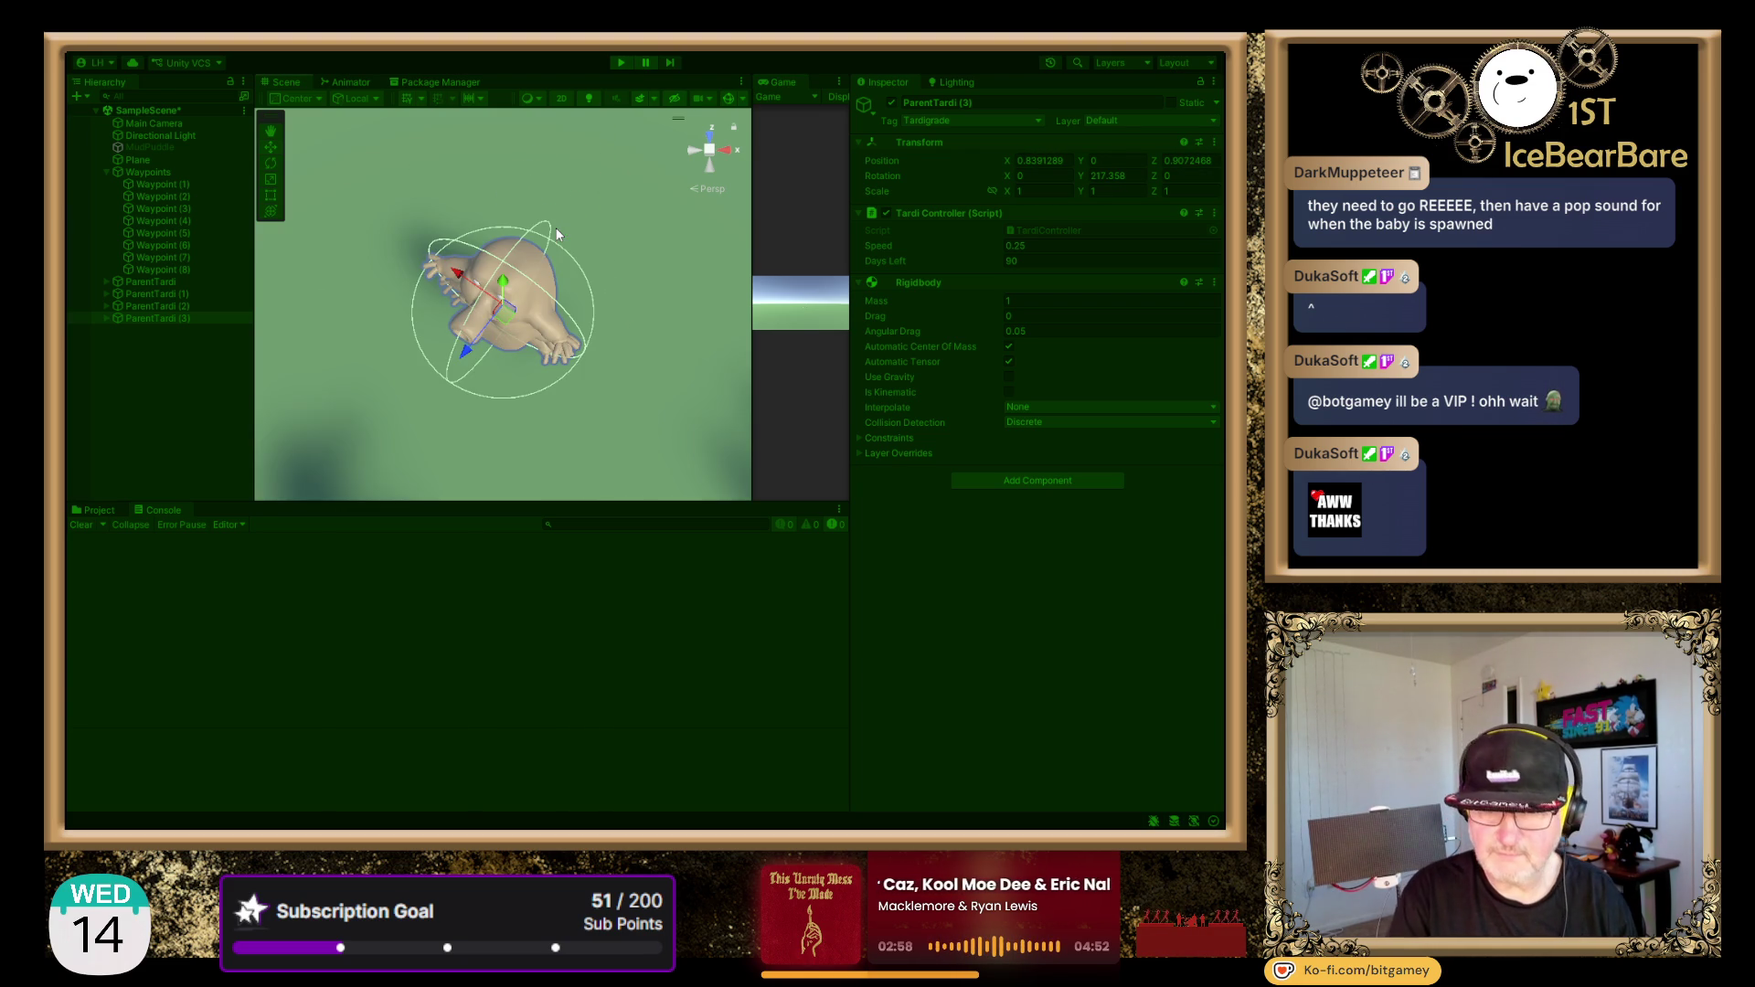
pyautogui.moveTo(663, 130)
pyautogui.mouseDown()
pyautogui.moveTo(568, 364)
pyautogui.moveTo(442, 376)
pyautogui.moveTo(468, 365)
pyautogui.moveTo(477, 100)
pyautogui.mouseUp()
pyautogui.moveTo(577, 249); pyautogui.dragTo(473, 231)
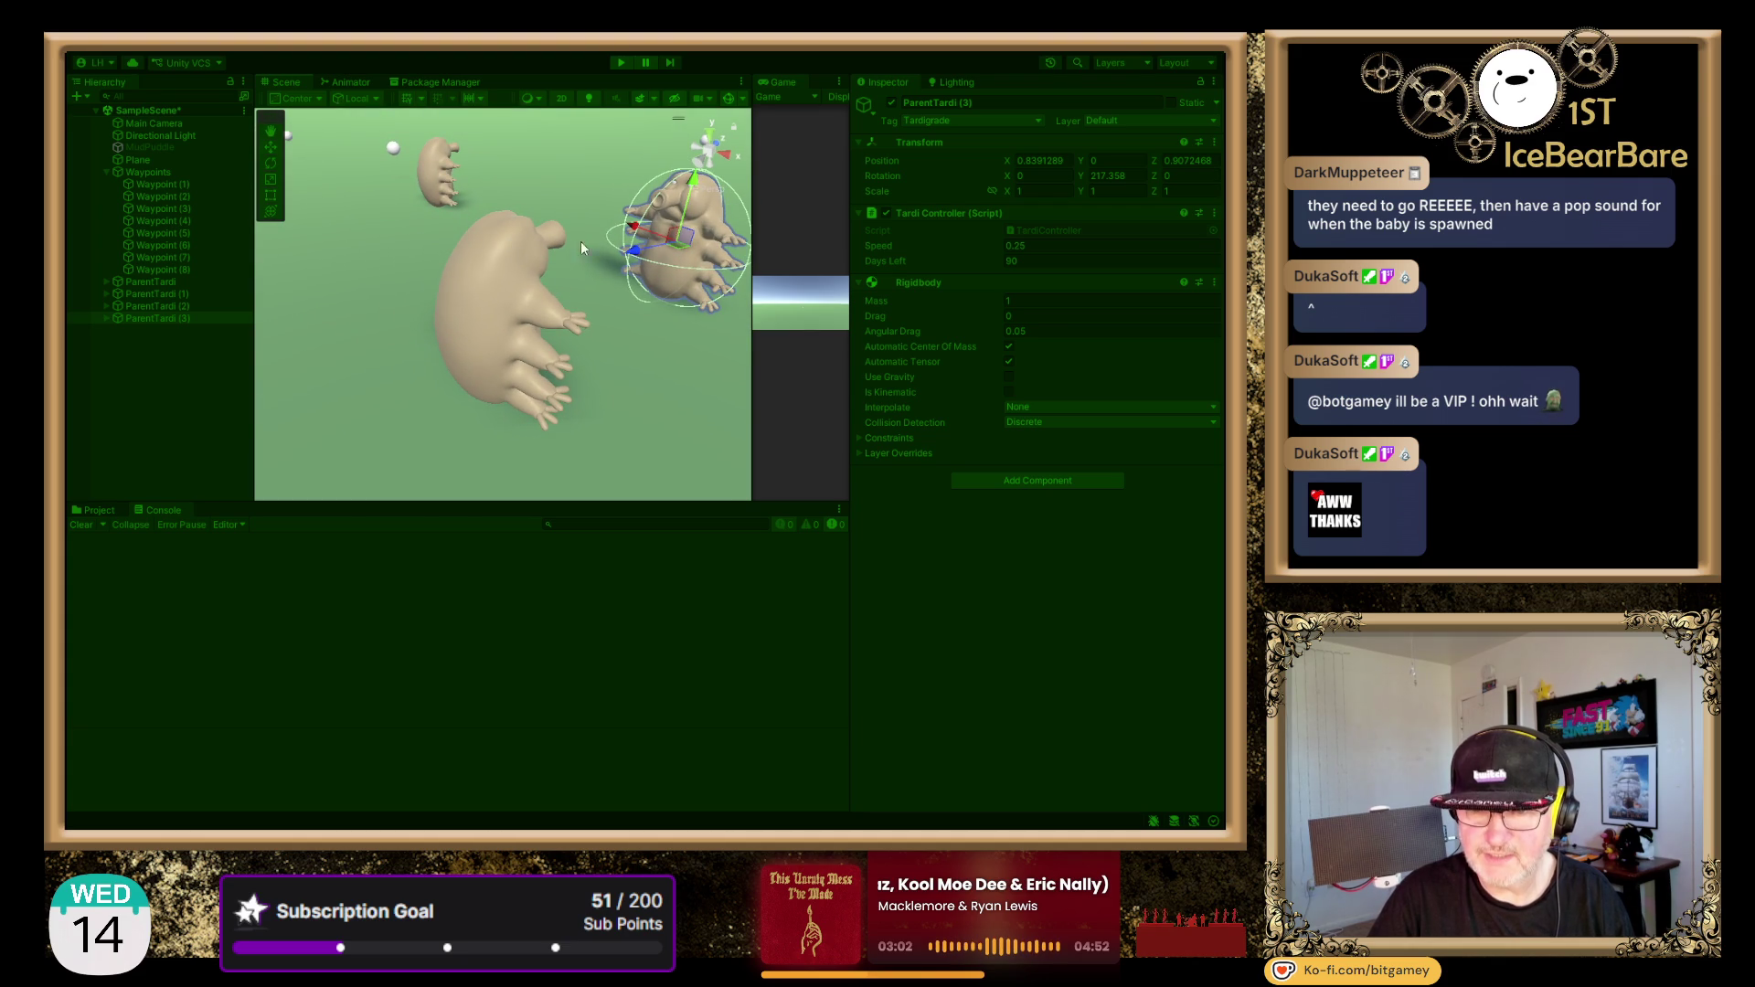
# - Inspect ParentTardi (3) and ParentTardi (2) controller values, then resume the game
pyautogui.click(694, 223)
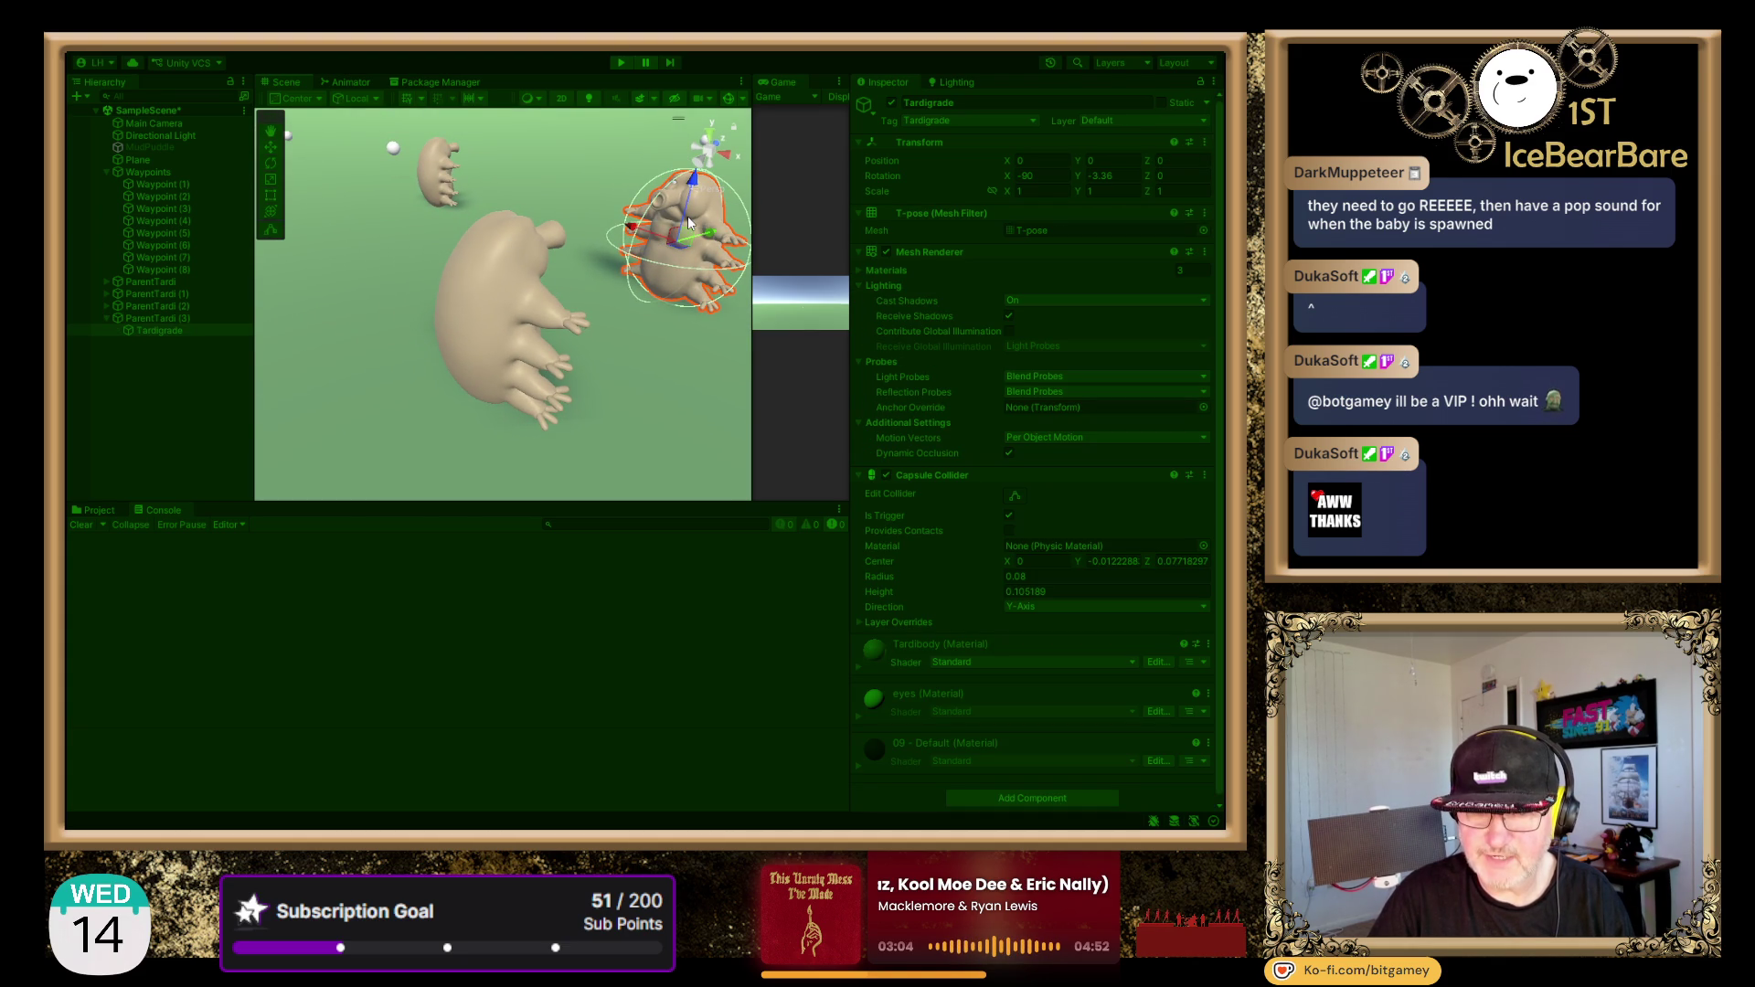
pyautogui.click(175, 319)
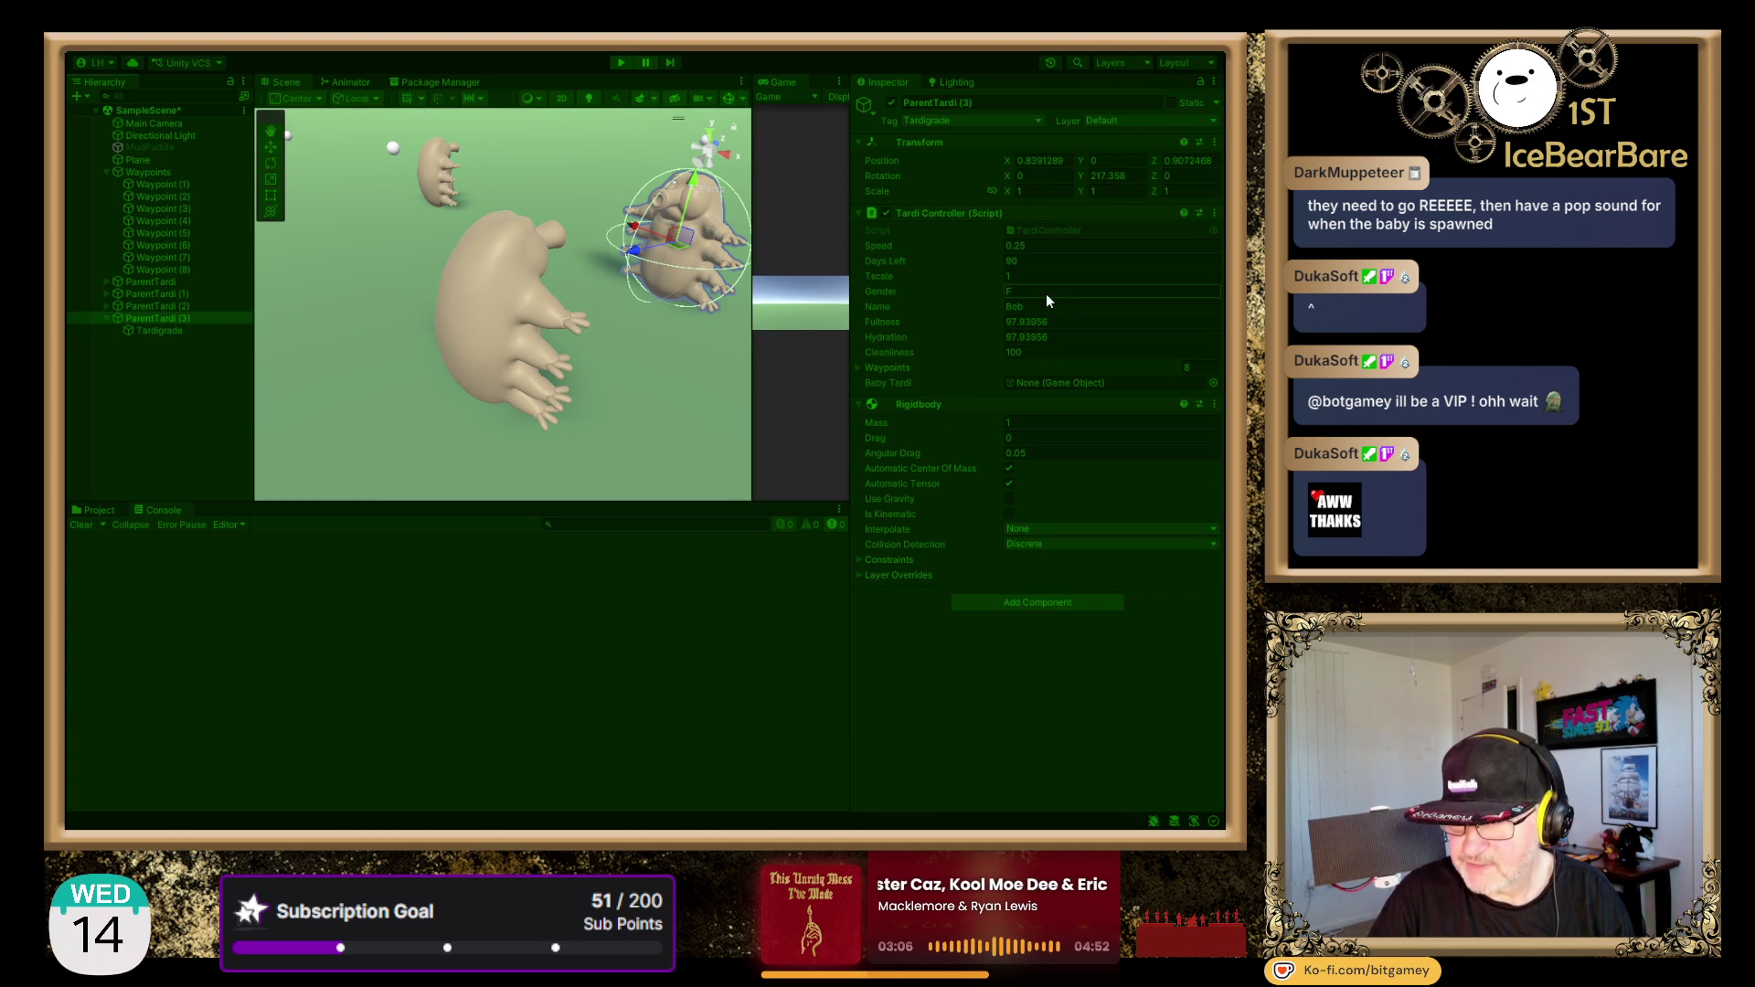
pyautogui.click(495, 288)
pyautogui.click(168, 307)
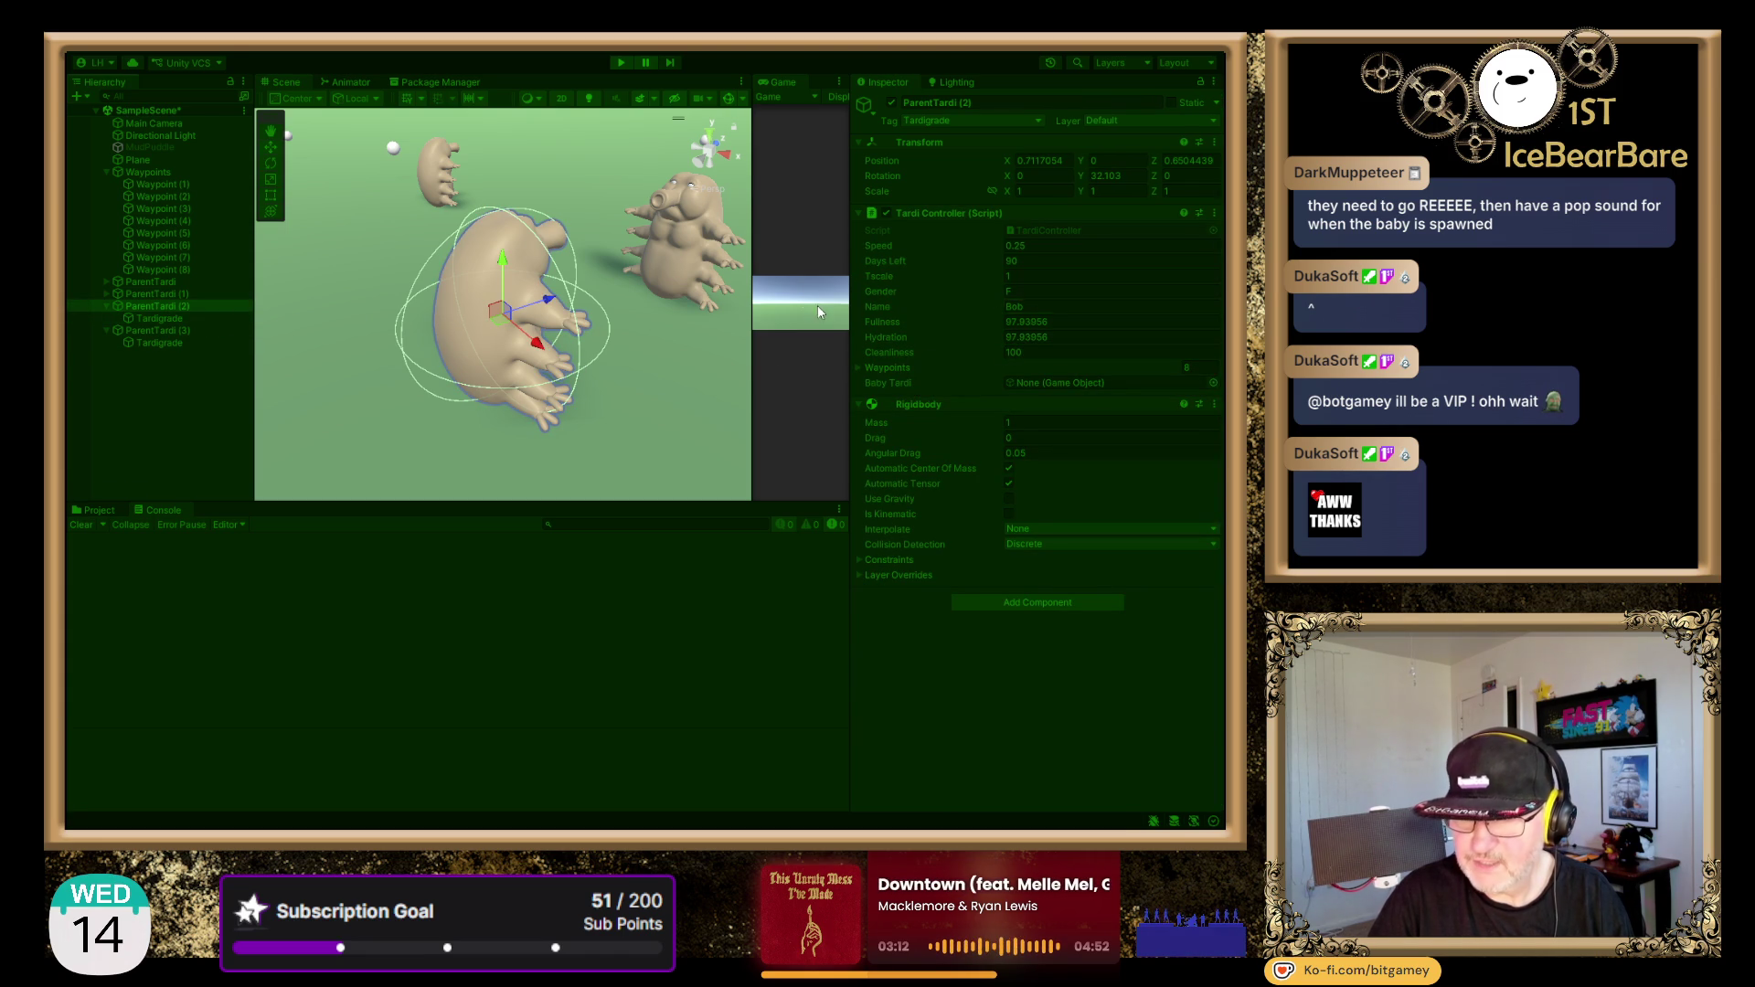
pyautogui.scroll(-5, 507, 267)
pyautogui.scroll(-1, 622, 309)
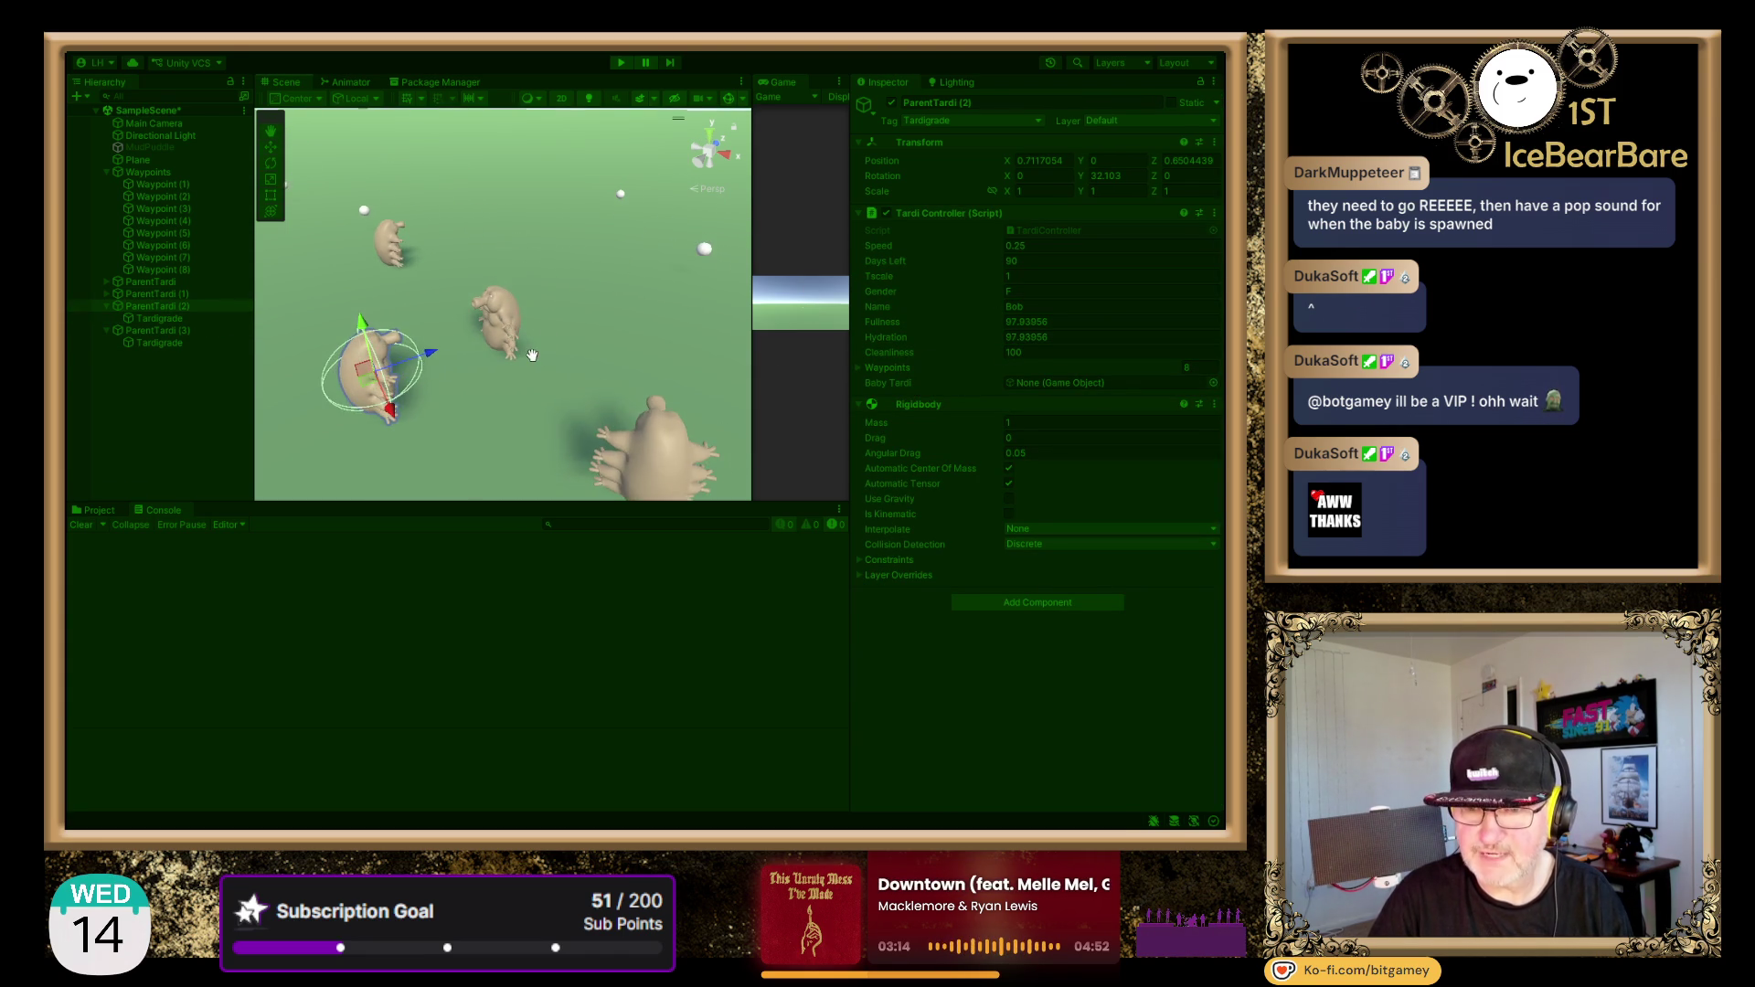
pyautogui.click(645, 64)
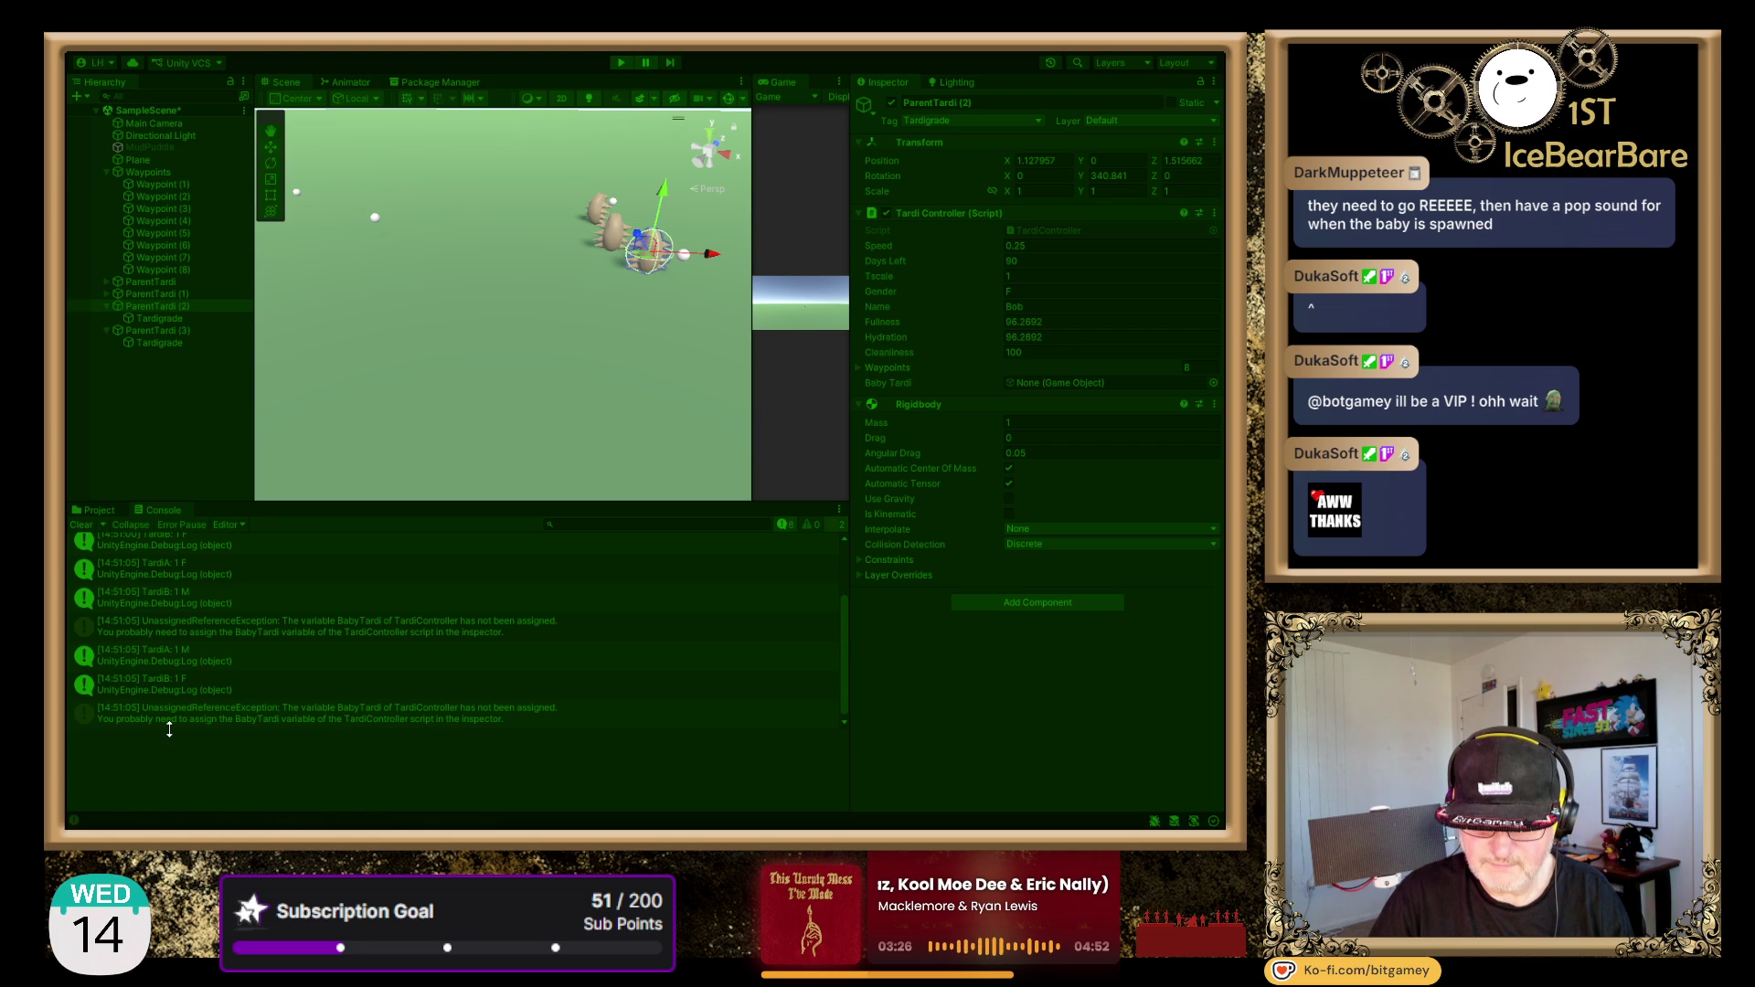
# - View the BabyTardi exception trace pointing to TardiController.cs line 103, and stop the game
pyautogui.click(214, 720)
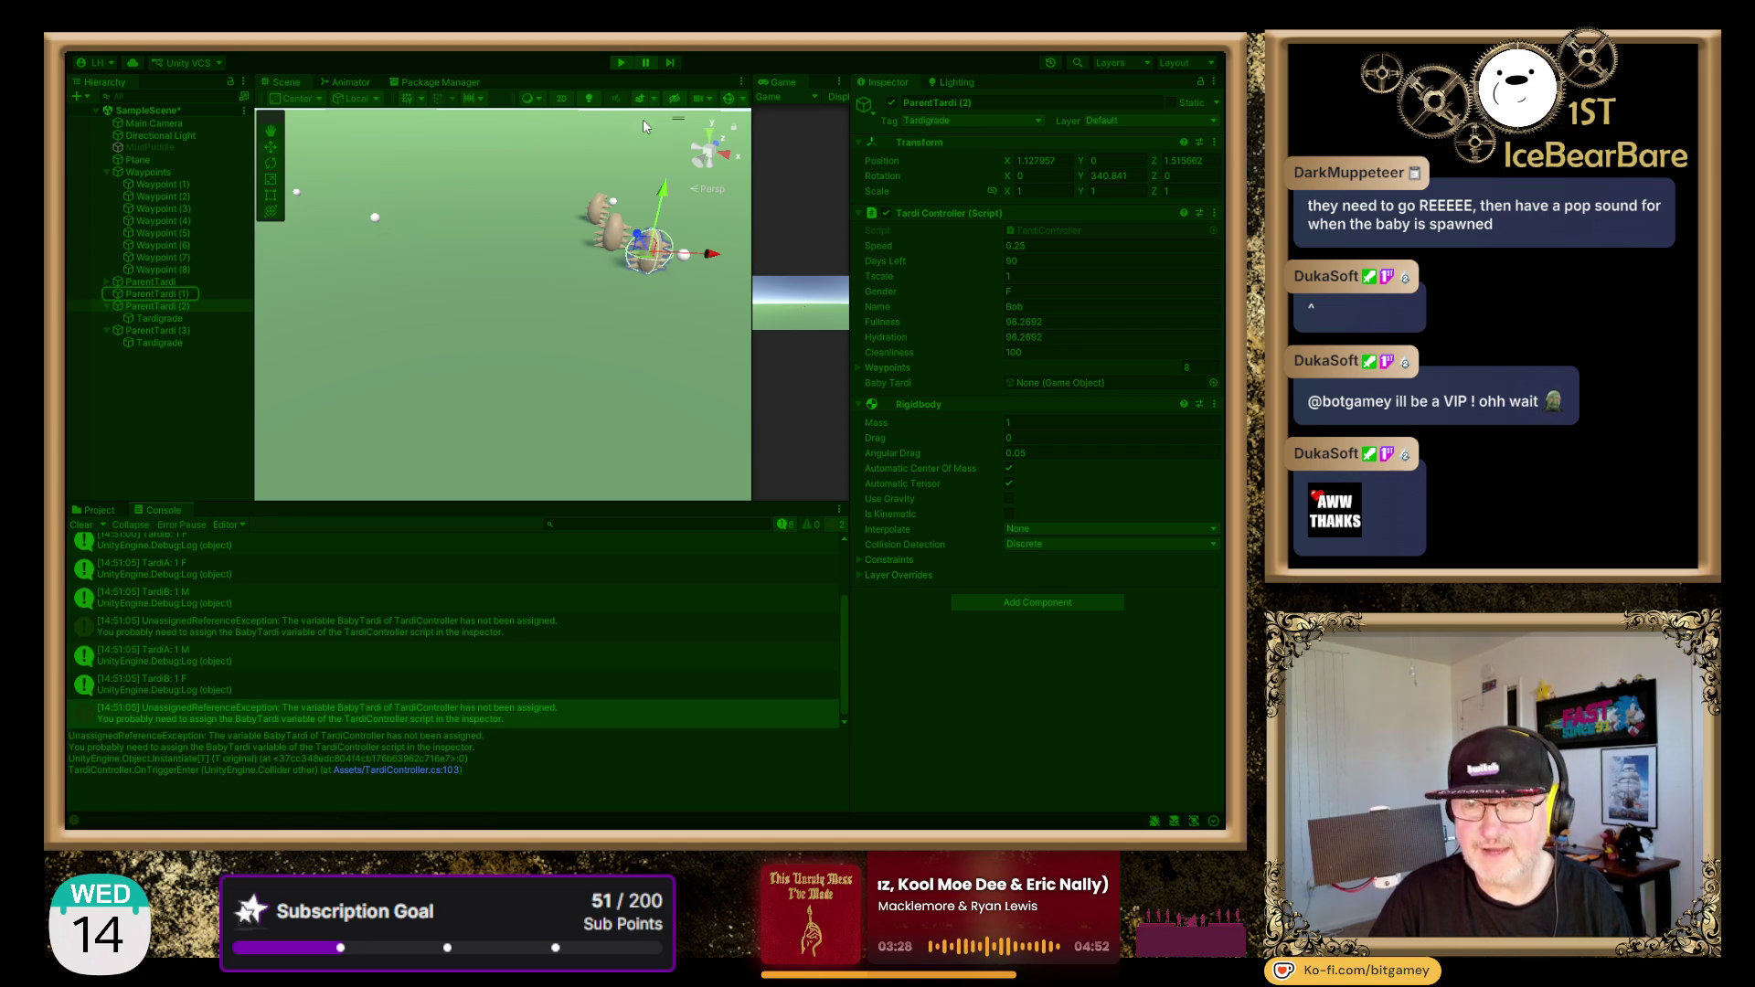
pyautogui.click(618, 63)
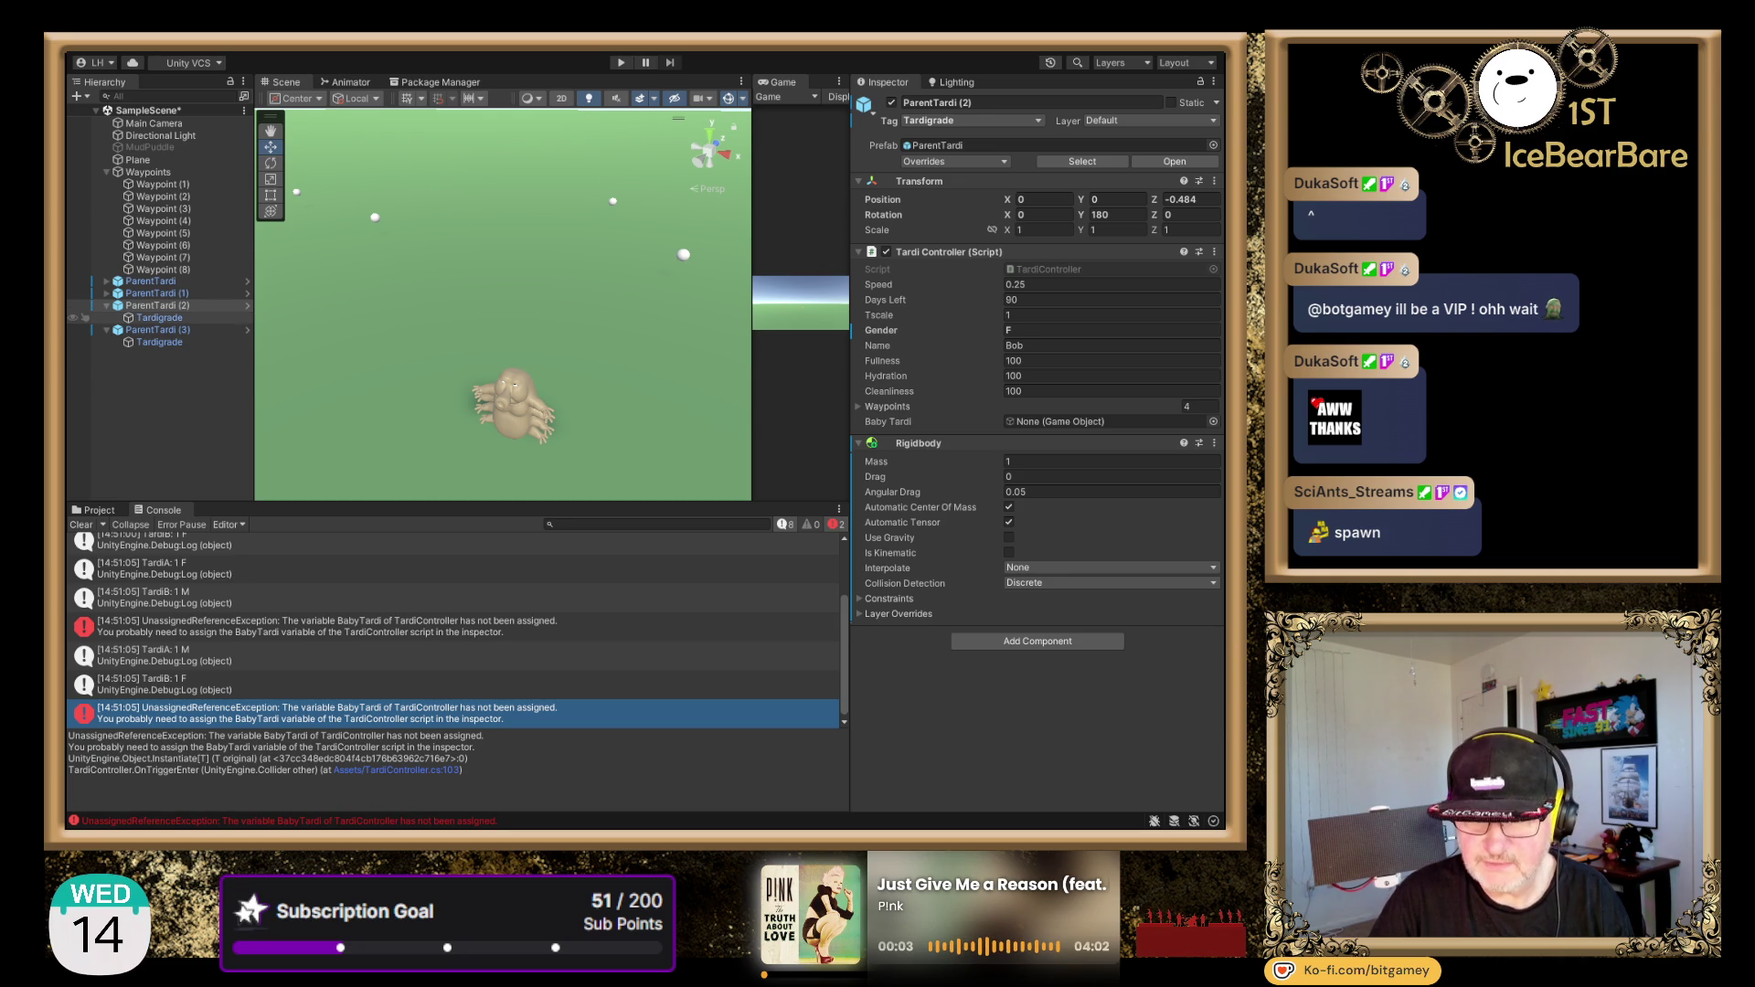
# - Drag the Baby Tardi prefab into the Baby Tardi field of all four ParentTardi objects, then run the scene
pyautogui.click(107, 305)
pyautogui.click(107, 317)
pyautogui.click(108, 306)
pyautogui.click(107, 305)
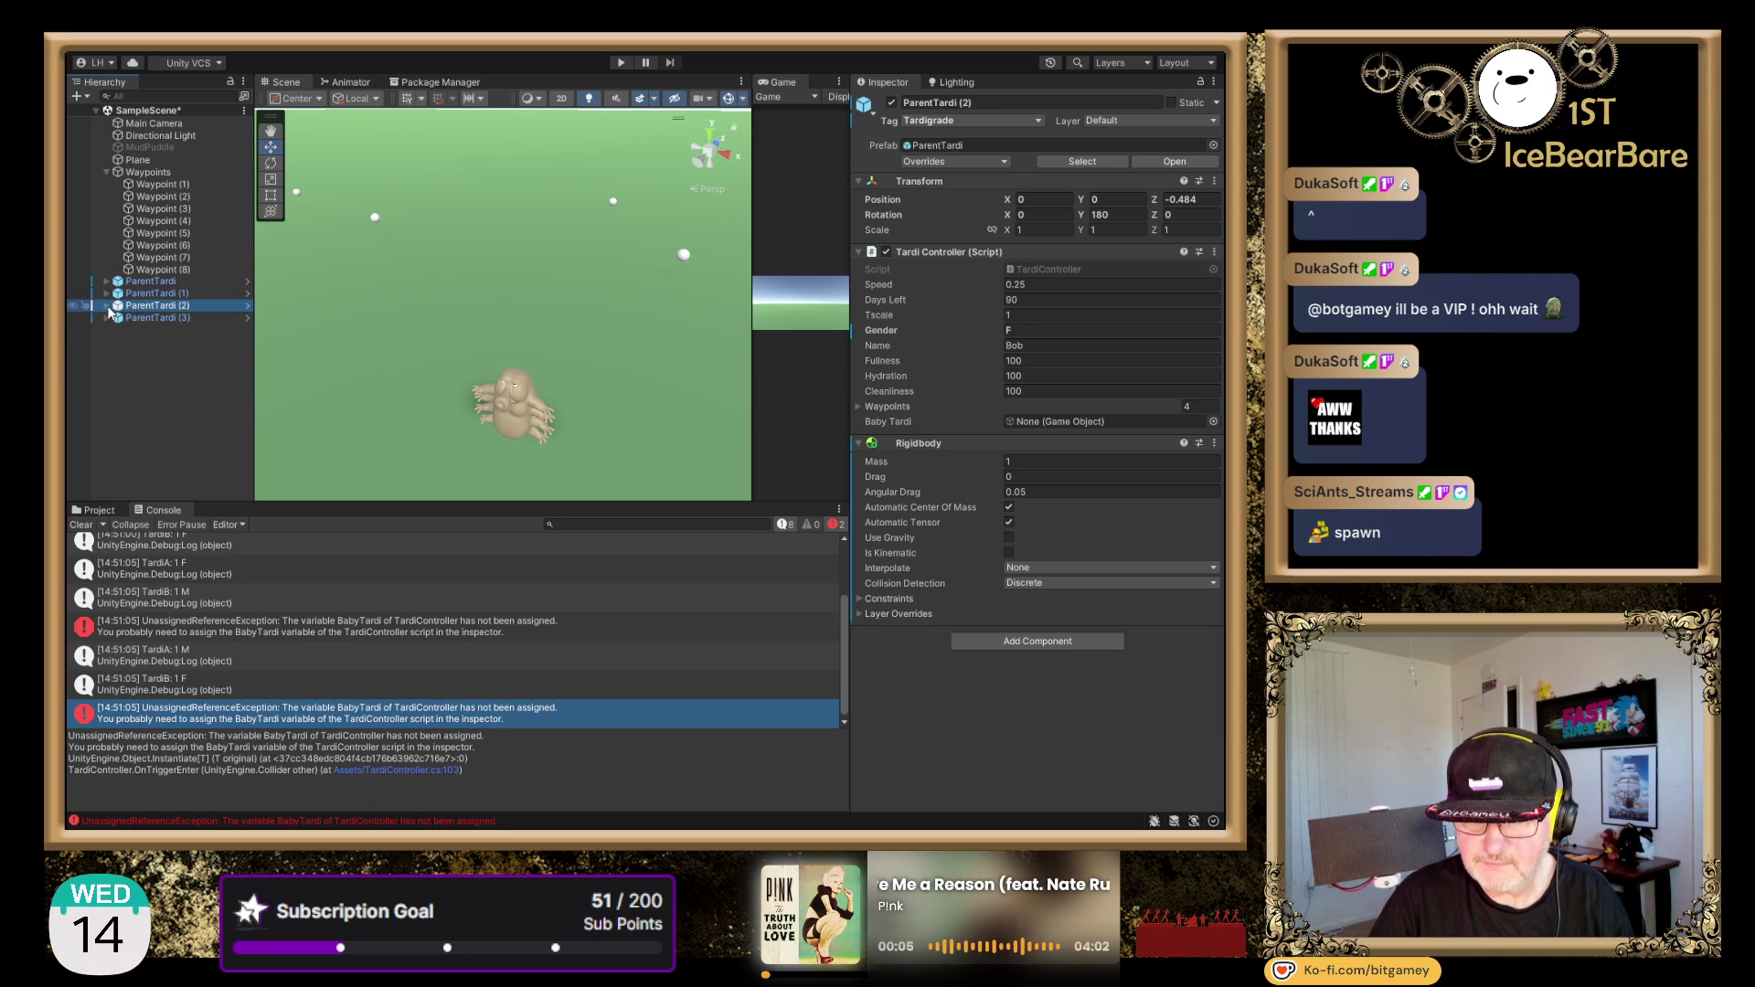
pyautogui.click(94, 509)
pyautogui.click(151, 281)
pyautogui.keyDown('shift'); pyautogui.click(177, 316); pyautogui.keyUp('shift')
pyautogui.moveTo(341, 579)
pyautogui.mouseDown()
pyautogui.moveTo(352, 596)
pyautogui.moveTo(740, 623)
pyautogui.moveTo(807, 564)
pyautogui.moveTo(1051, 440)
pyautogui.moveTo(1042, 425)
pyautogui.mouseUp()
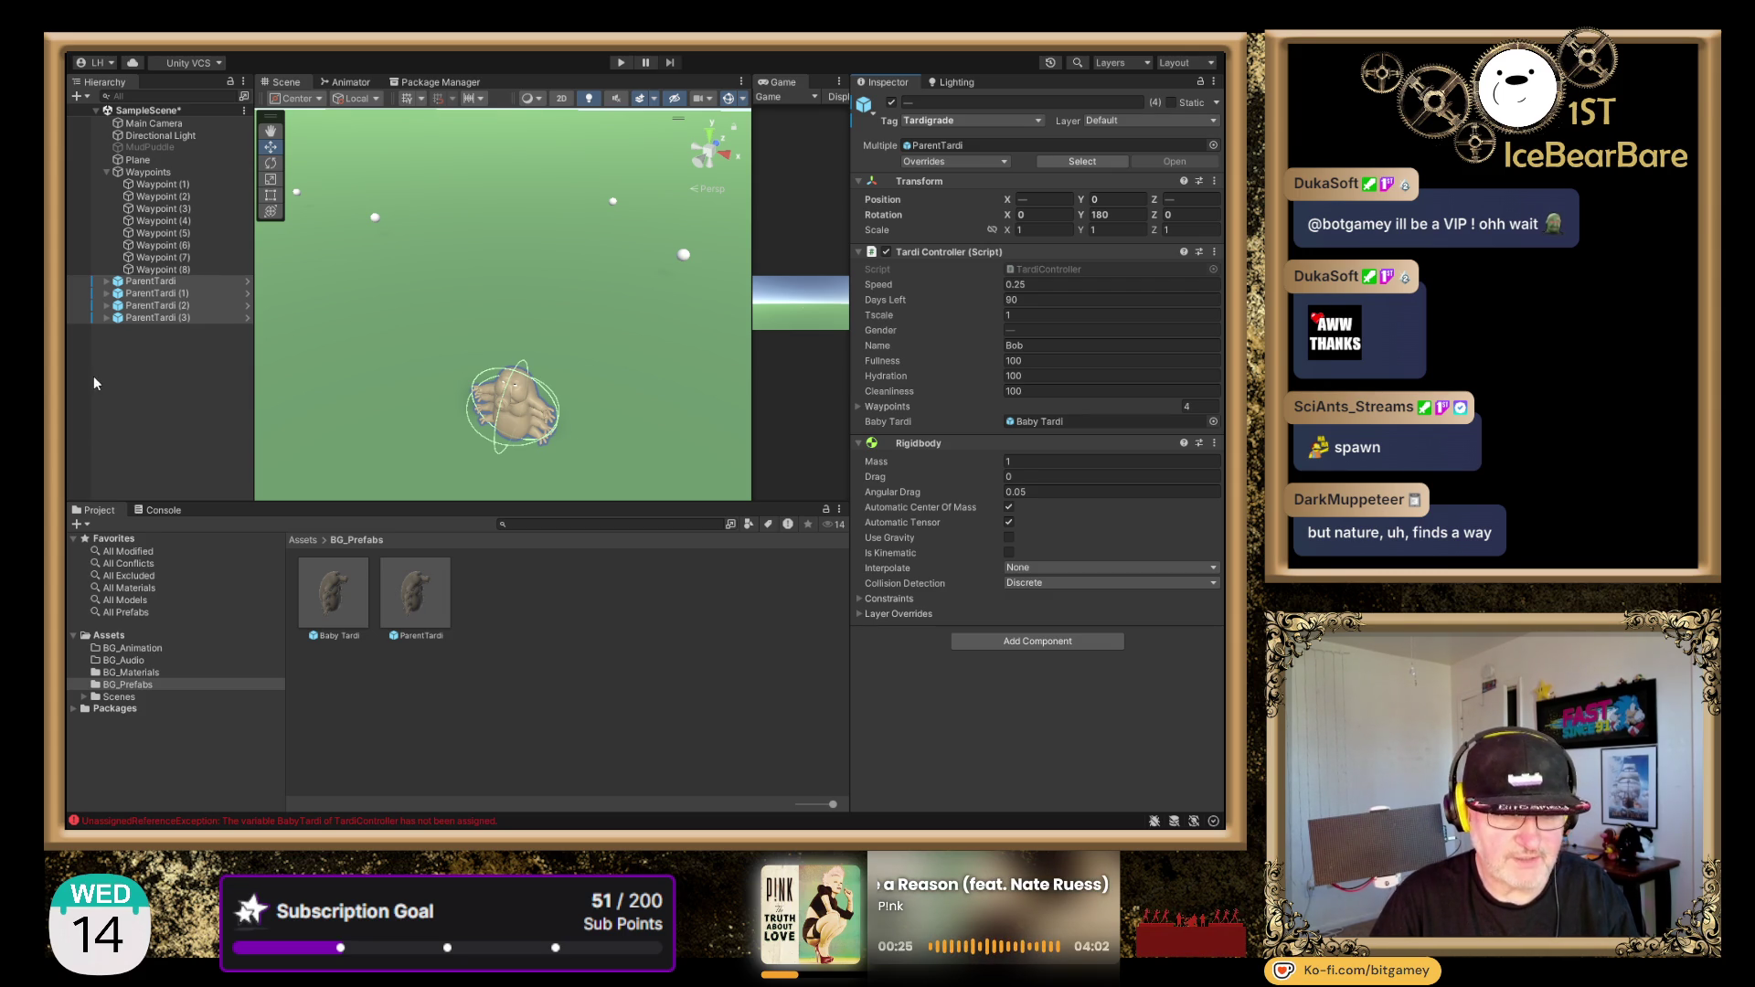
pyautogui.click(206, 370)
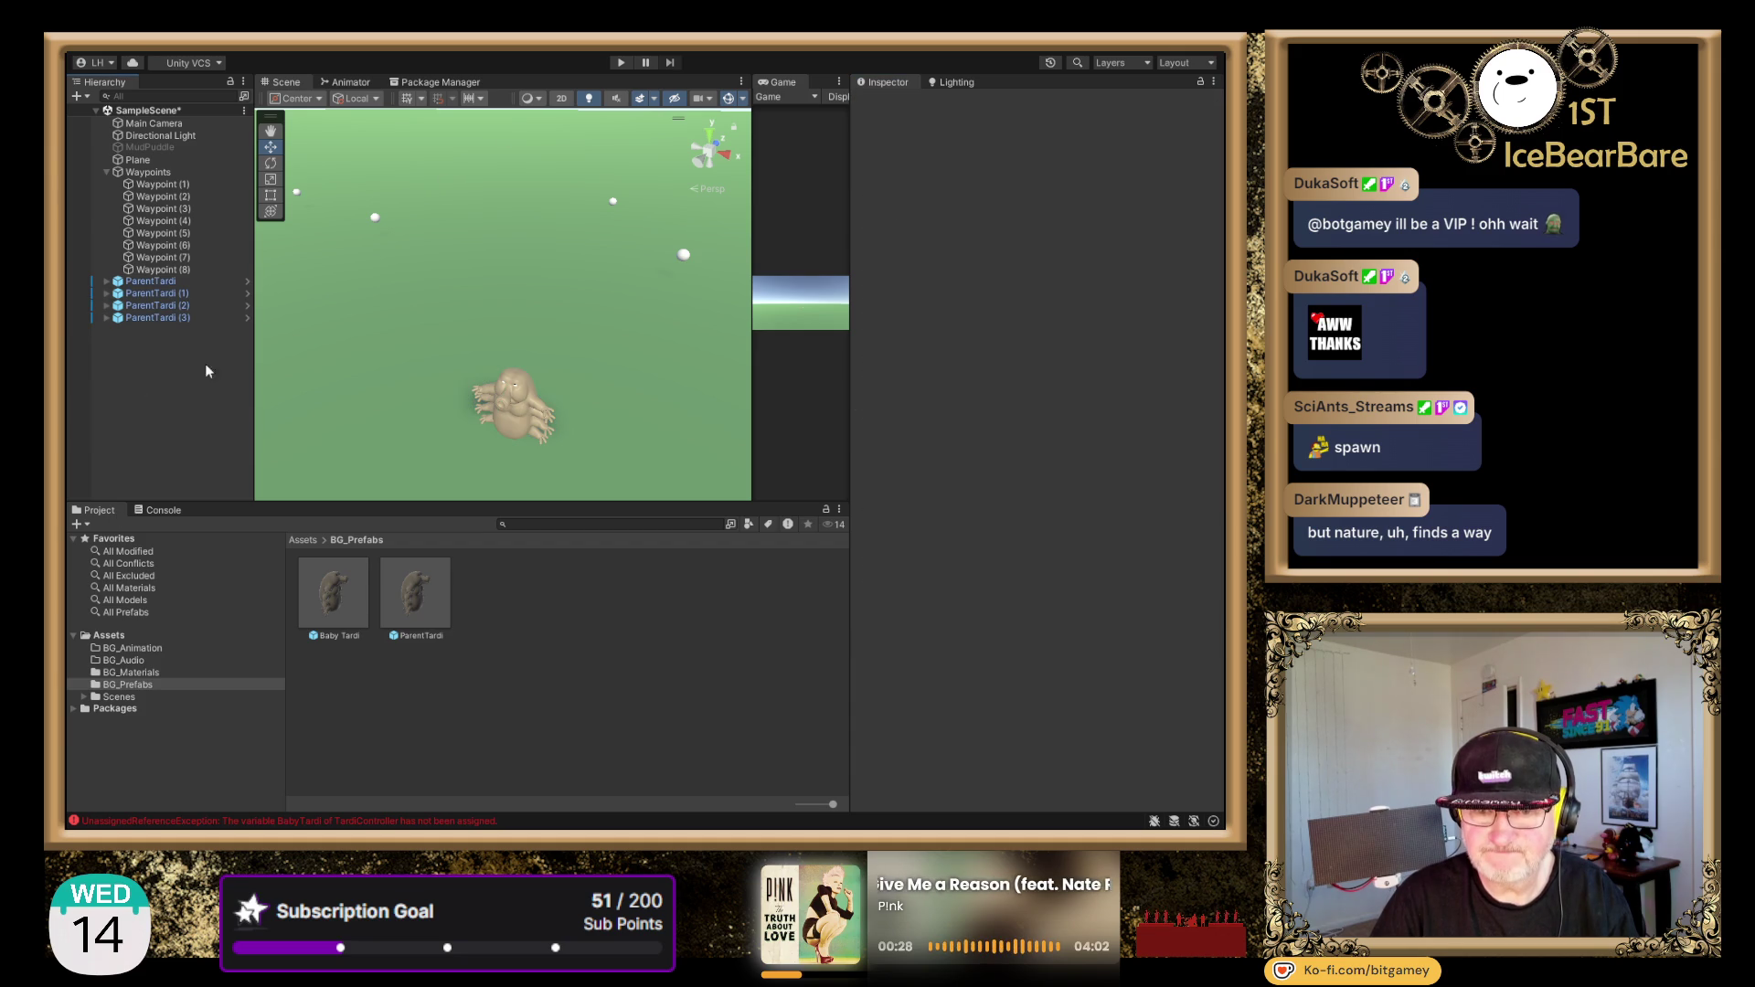
pyautogui.click(619, 64)
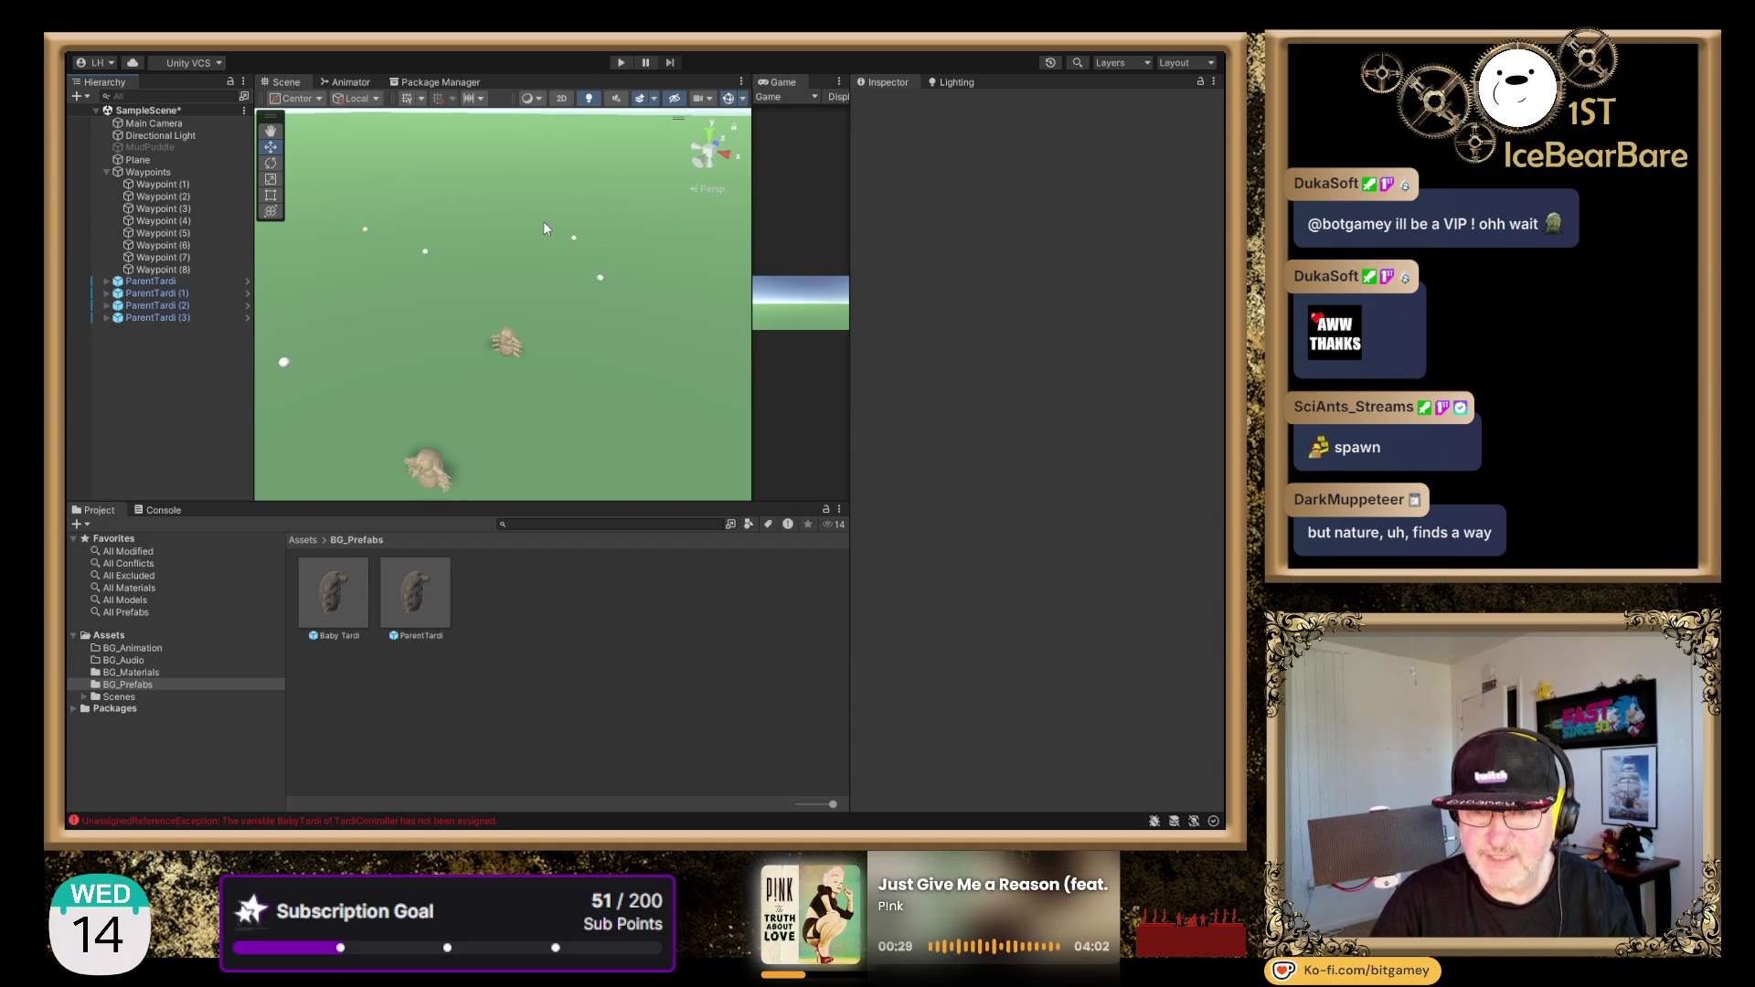
pyautogui.click(620, 62)
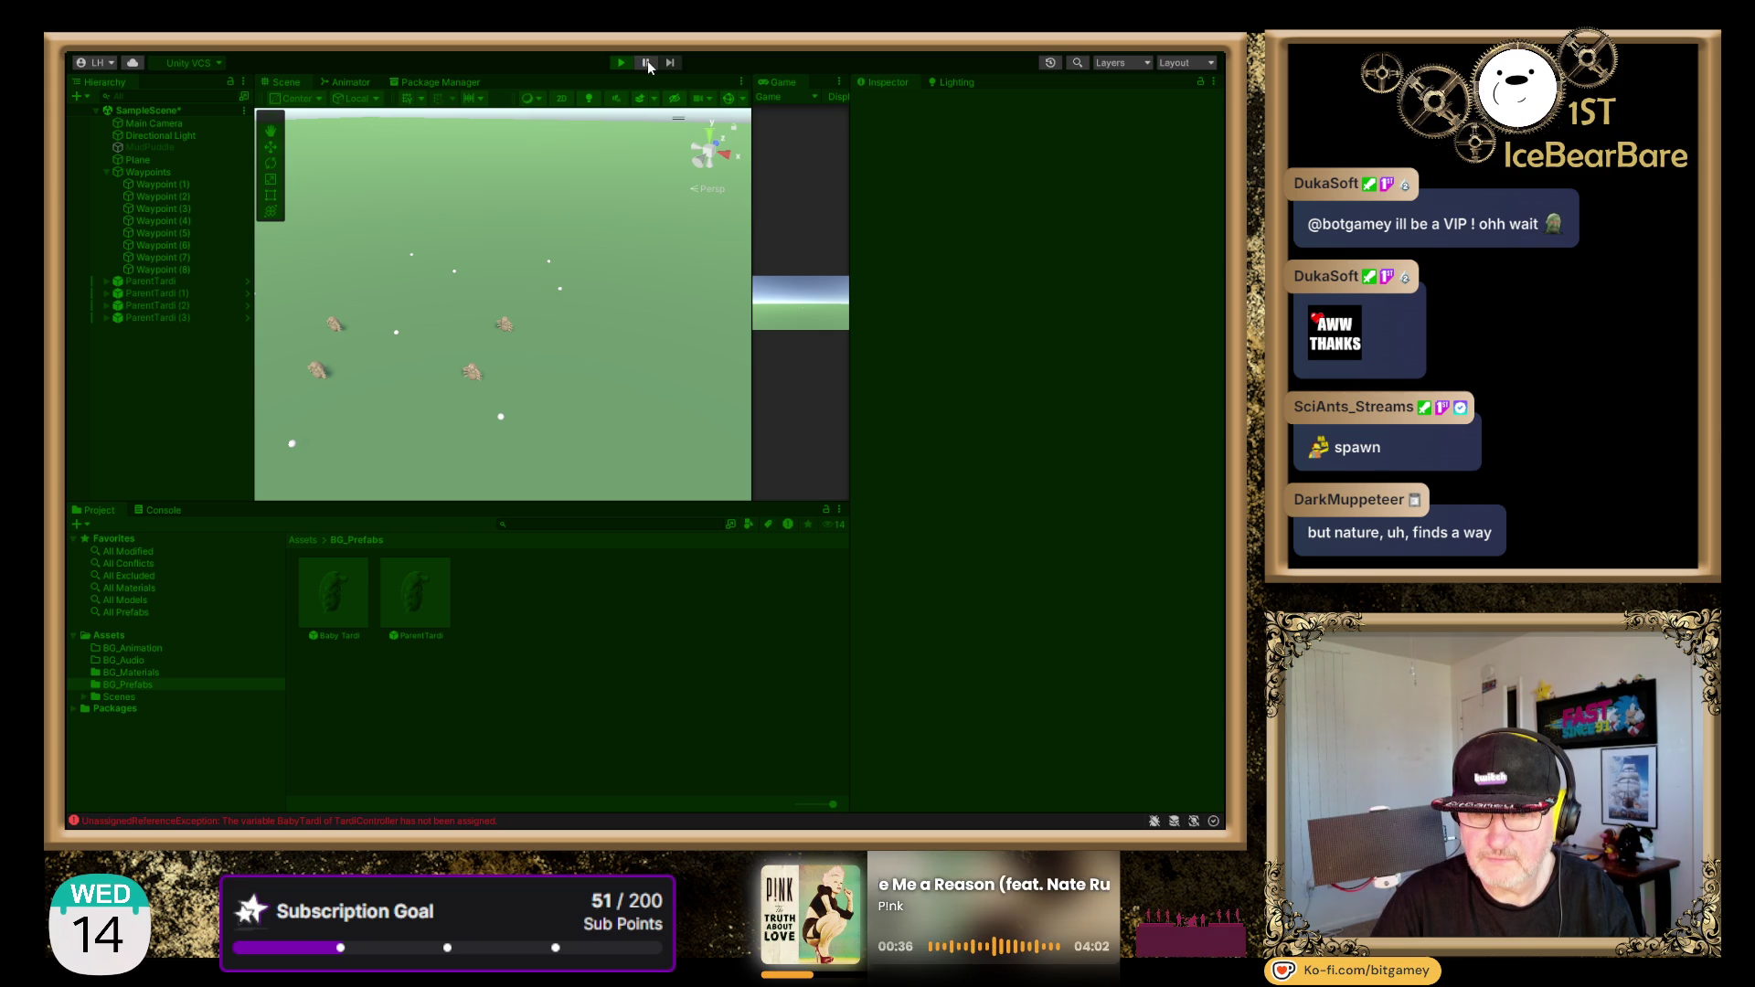
# - Resume the paused simulation, let Baby Tardi clones accumulate, then frame a ParentTardi in the Scene view
pyautogui.click(647, 62)
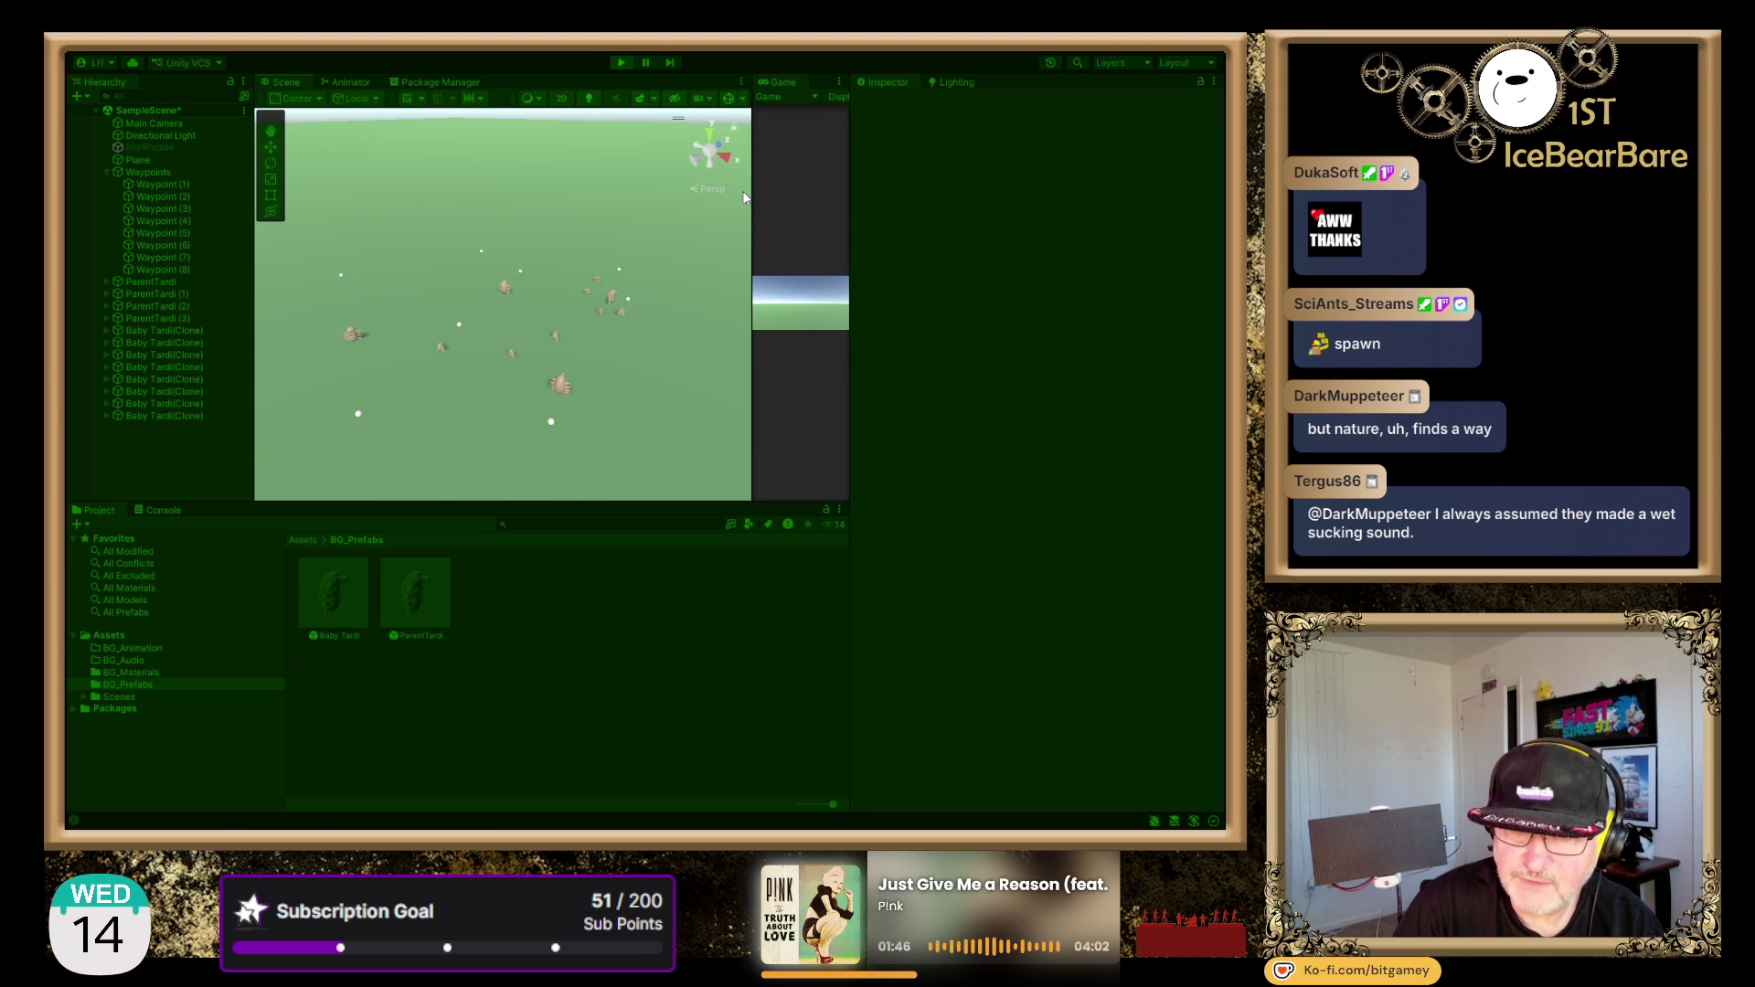
pyautogui.doubleClick(161, 282)
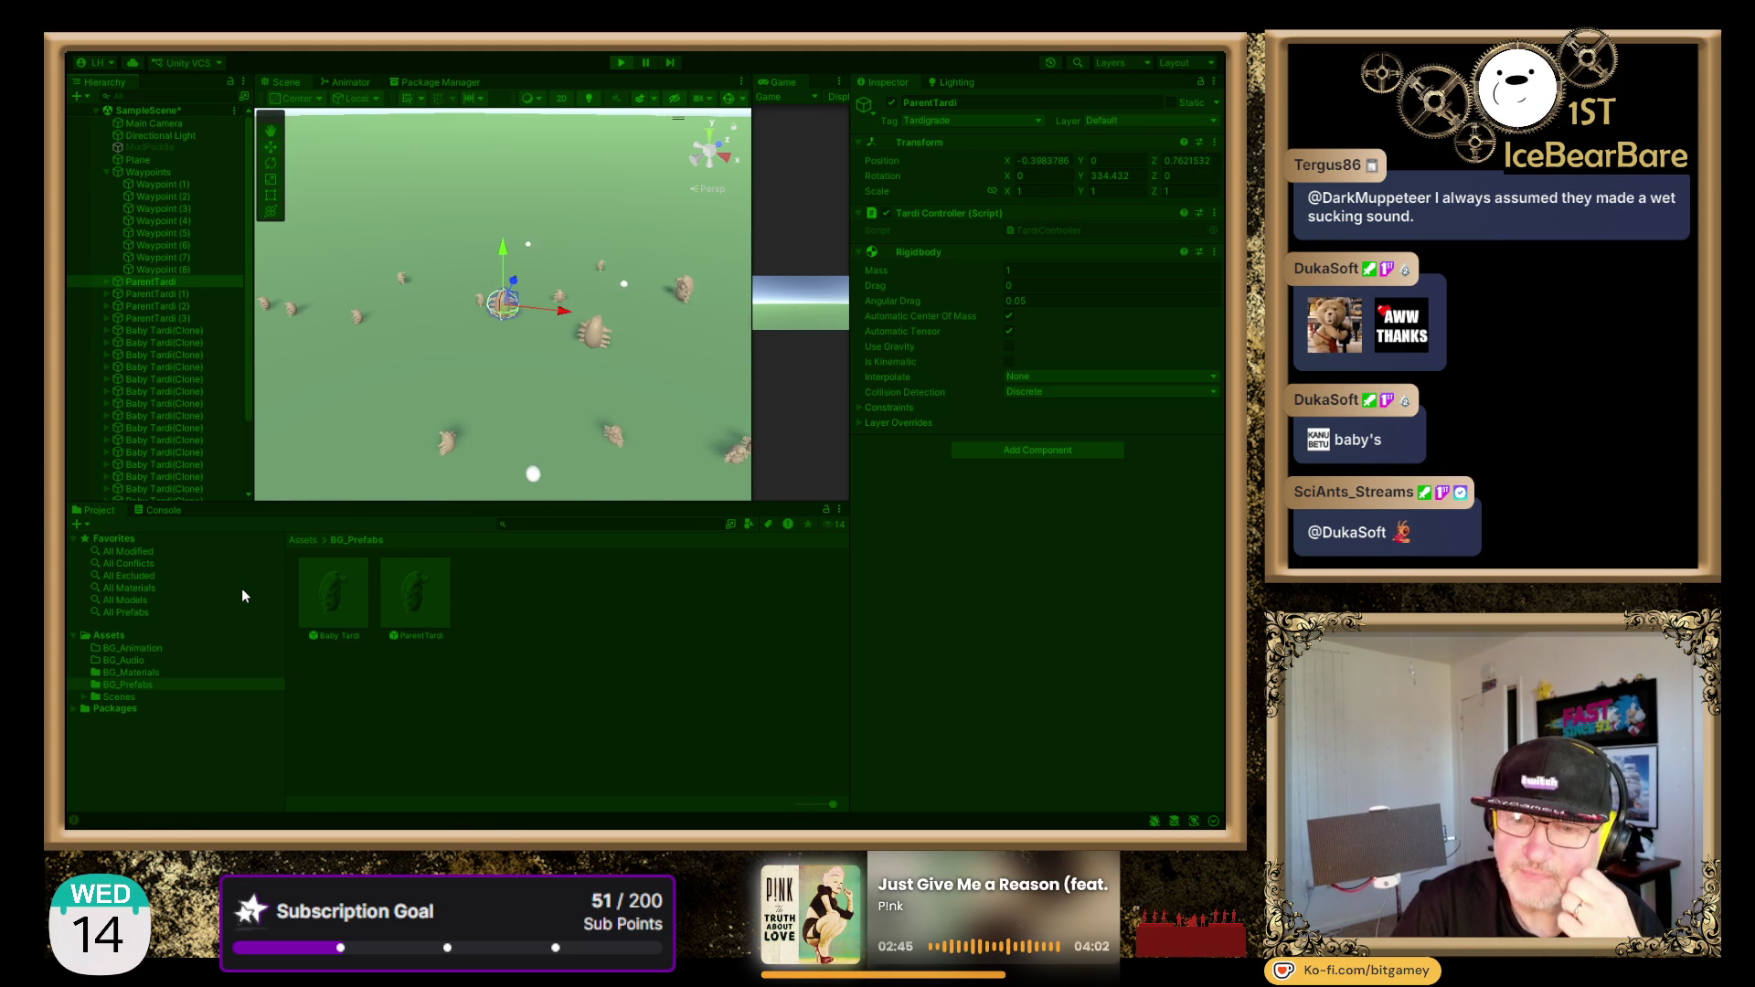
# - Switch the Scene view to Top view, looking straight down on the crowded plane
pyautogui.scroll(-2, 580, 319)
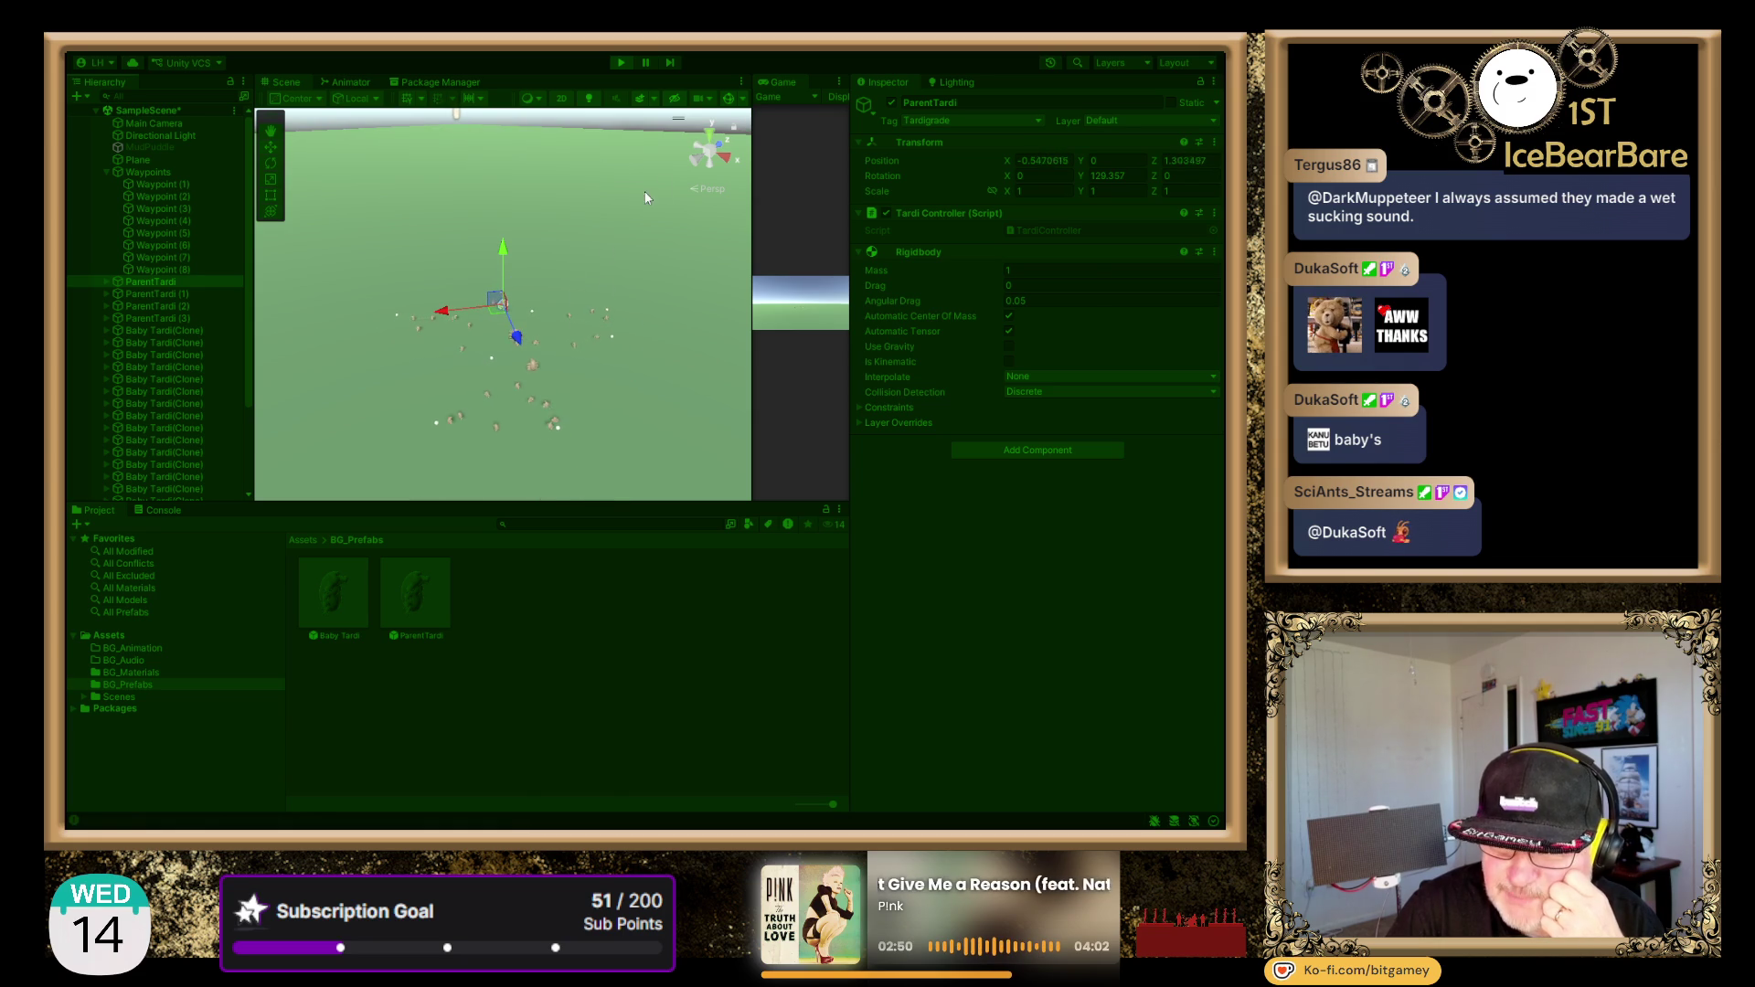
pyautogui.click(713, 130)
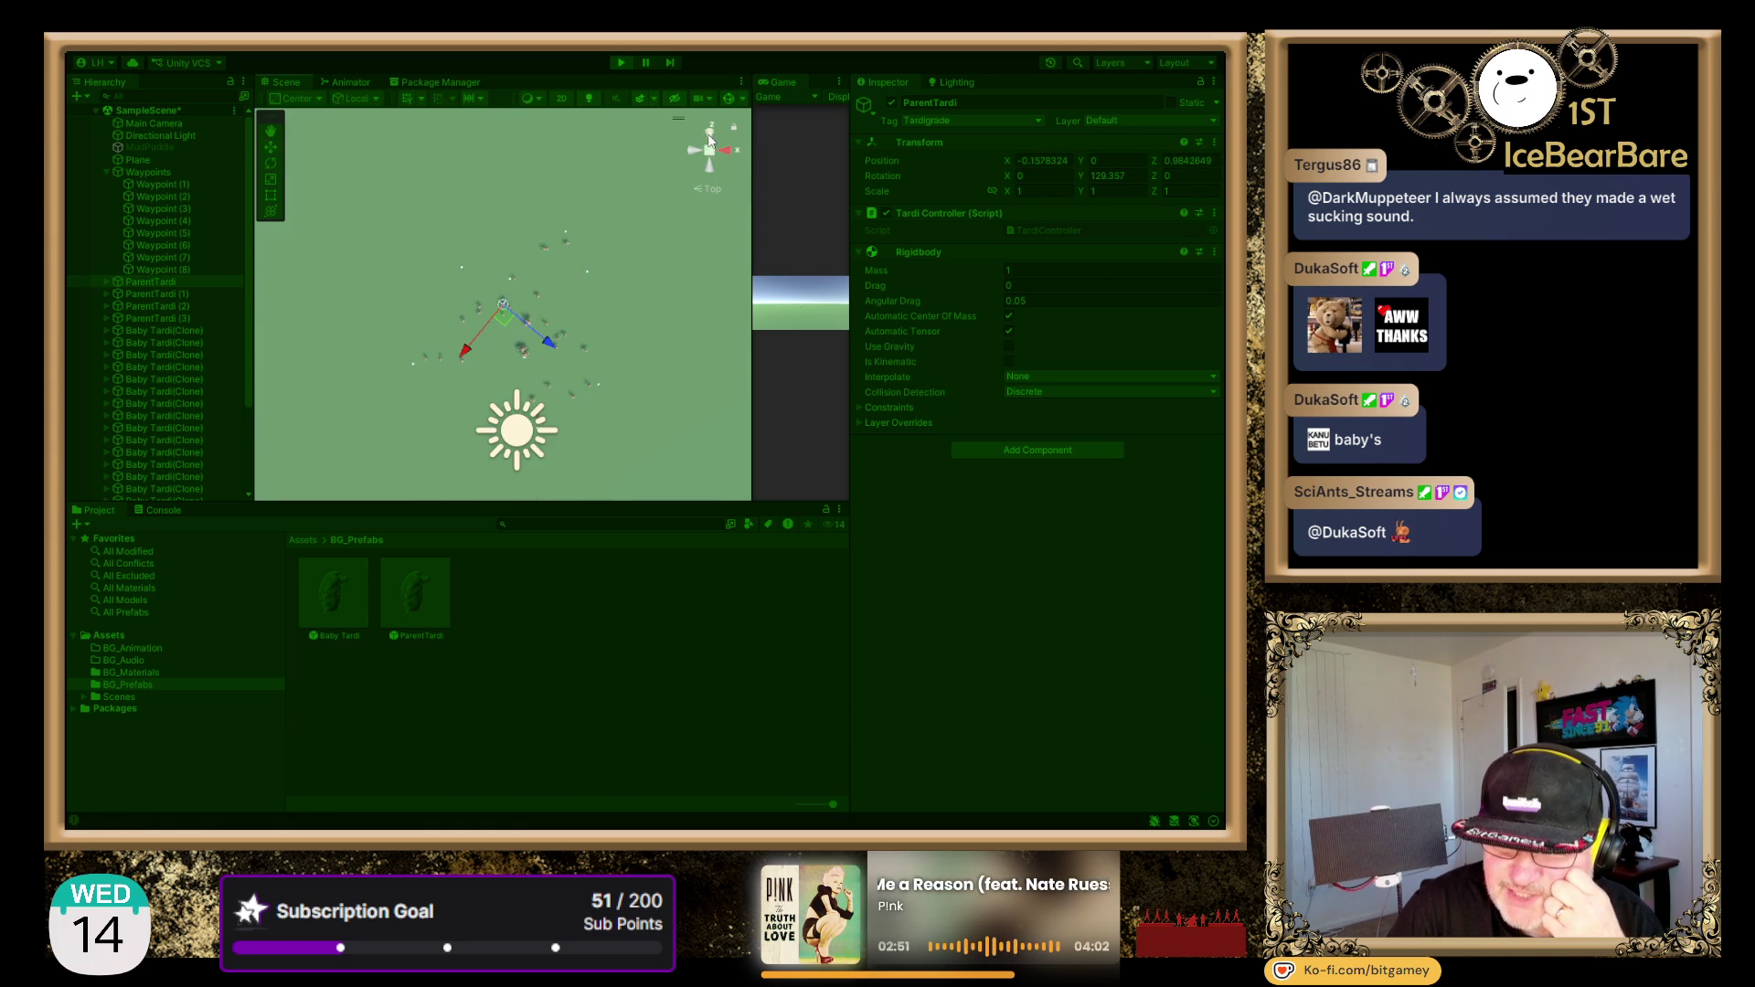
pyautogui.scroll(3, 562, 239)
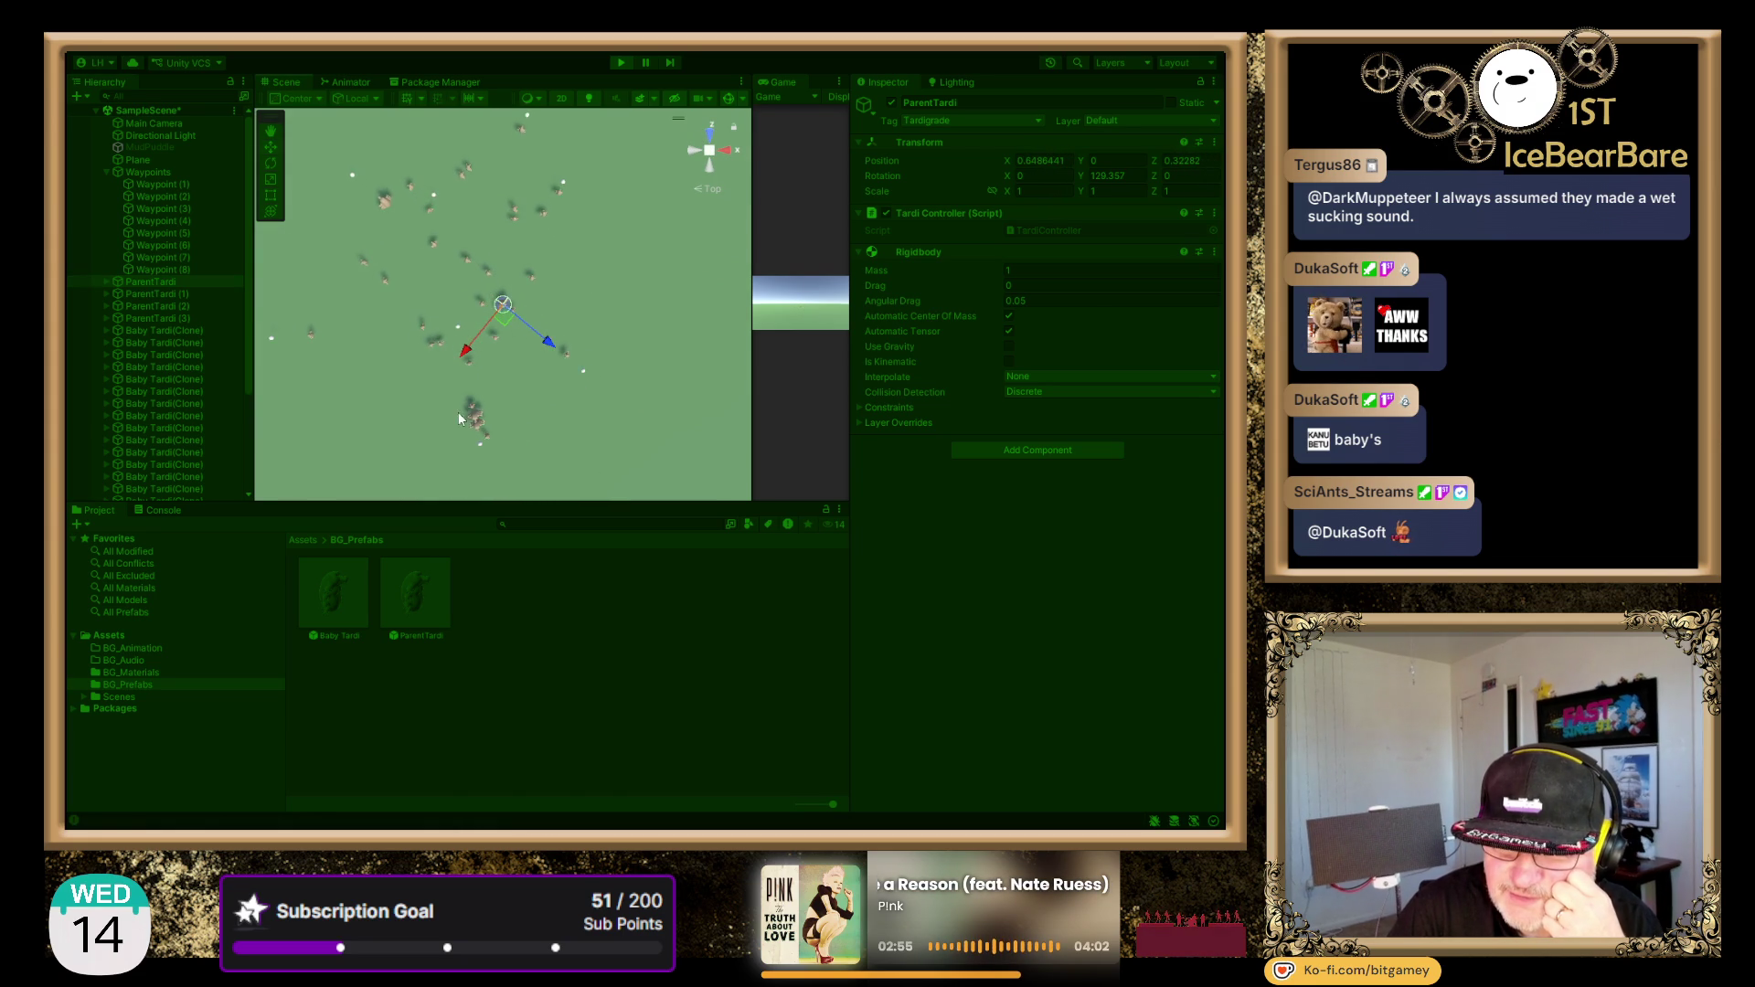
# - Inspect a spawned Baby Tardi(Clone), then select the ground plane
pyautogui.click(156, 391)
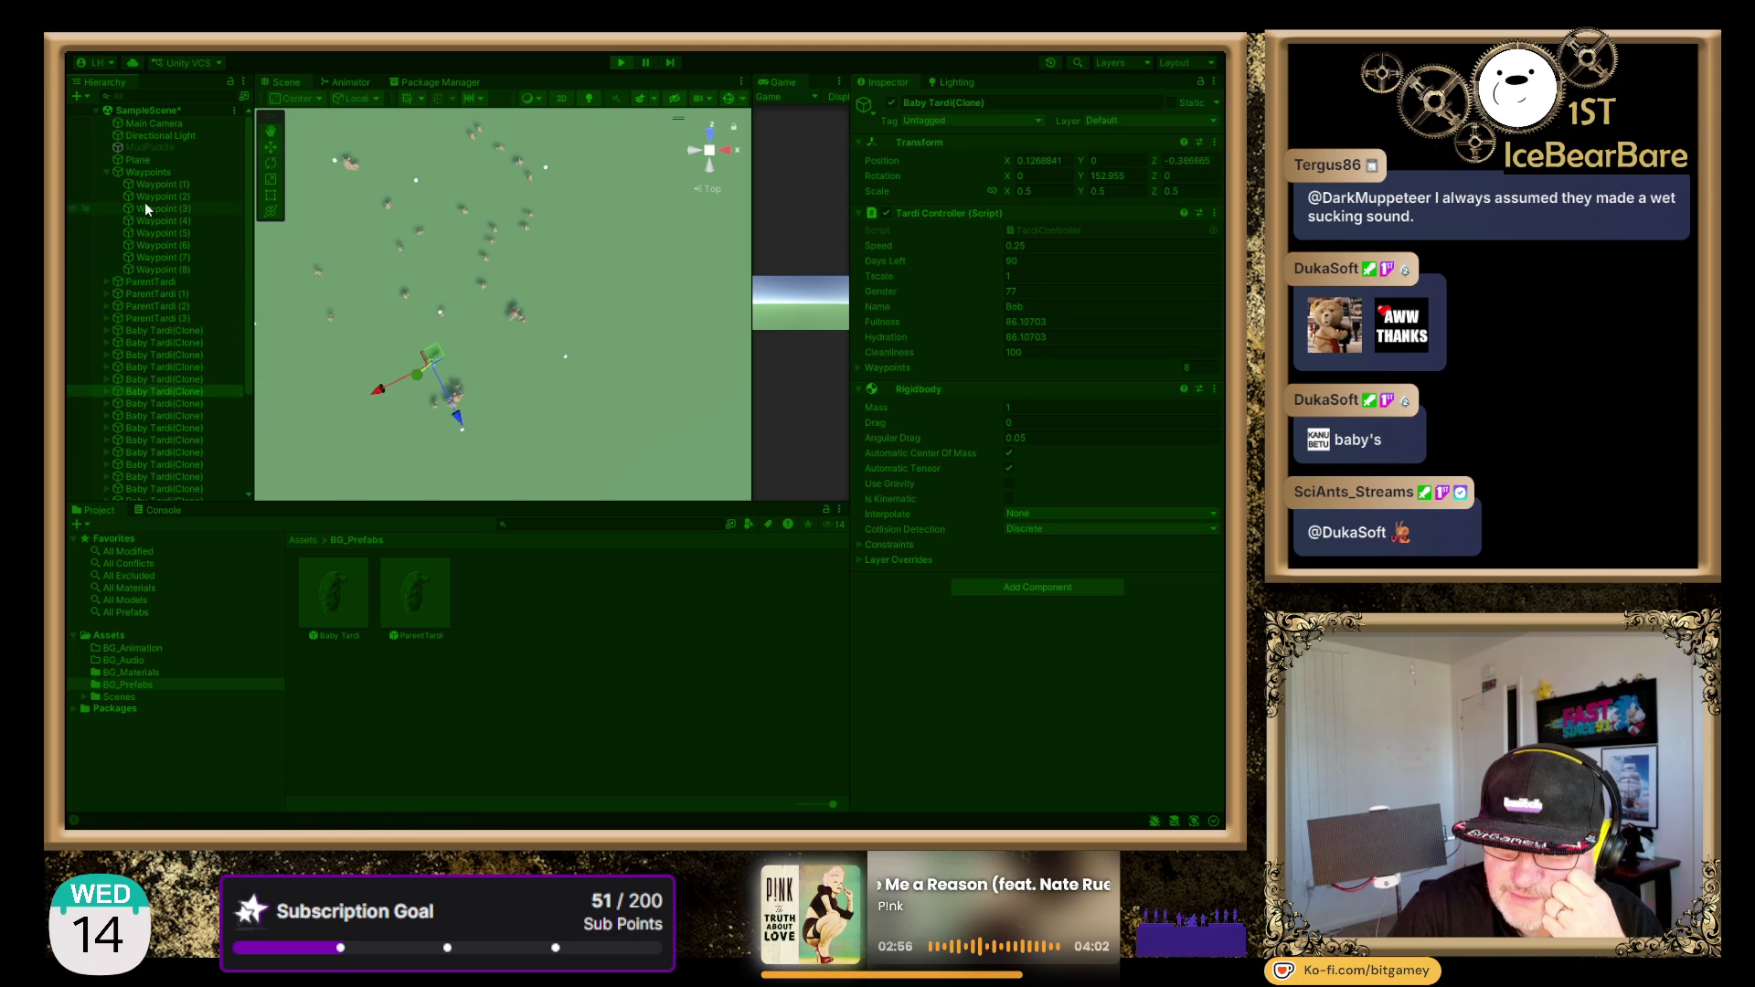
pyautogui.click(108, 171)
pyautogui.scroll(-2, 205, 363)
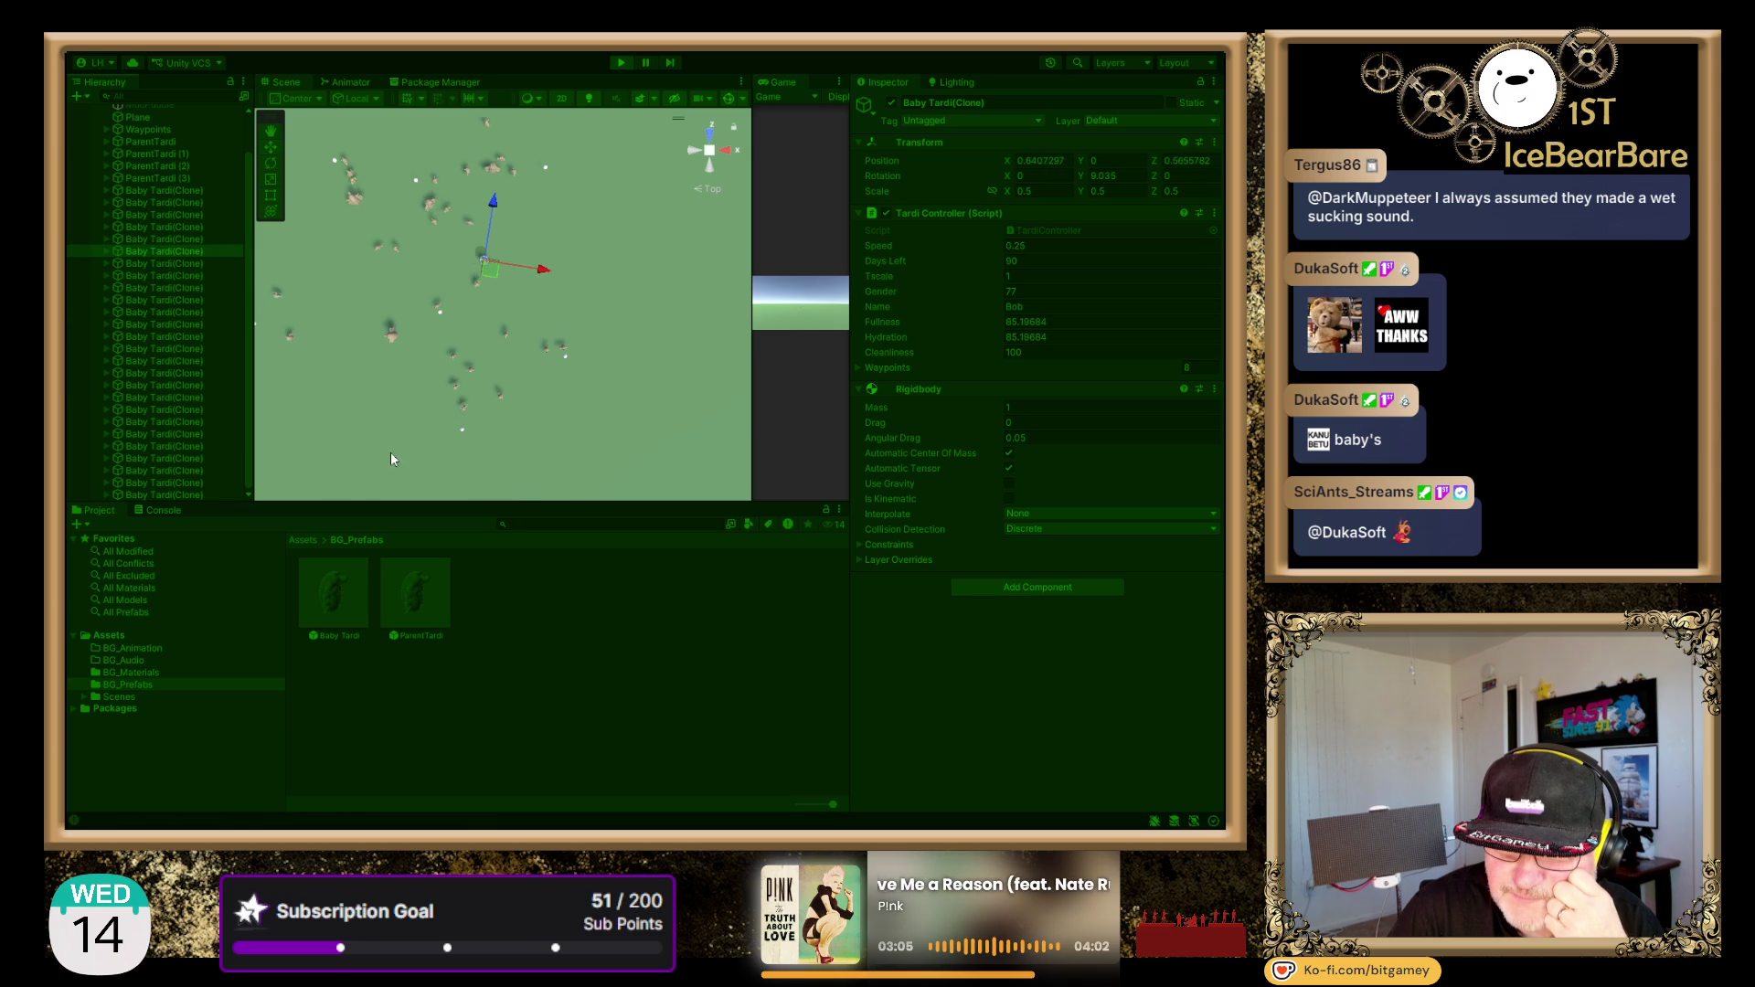
pyautogui.click(637, 423)
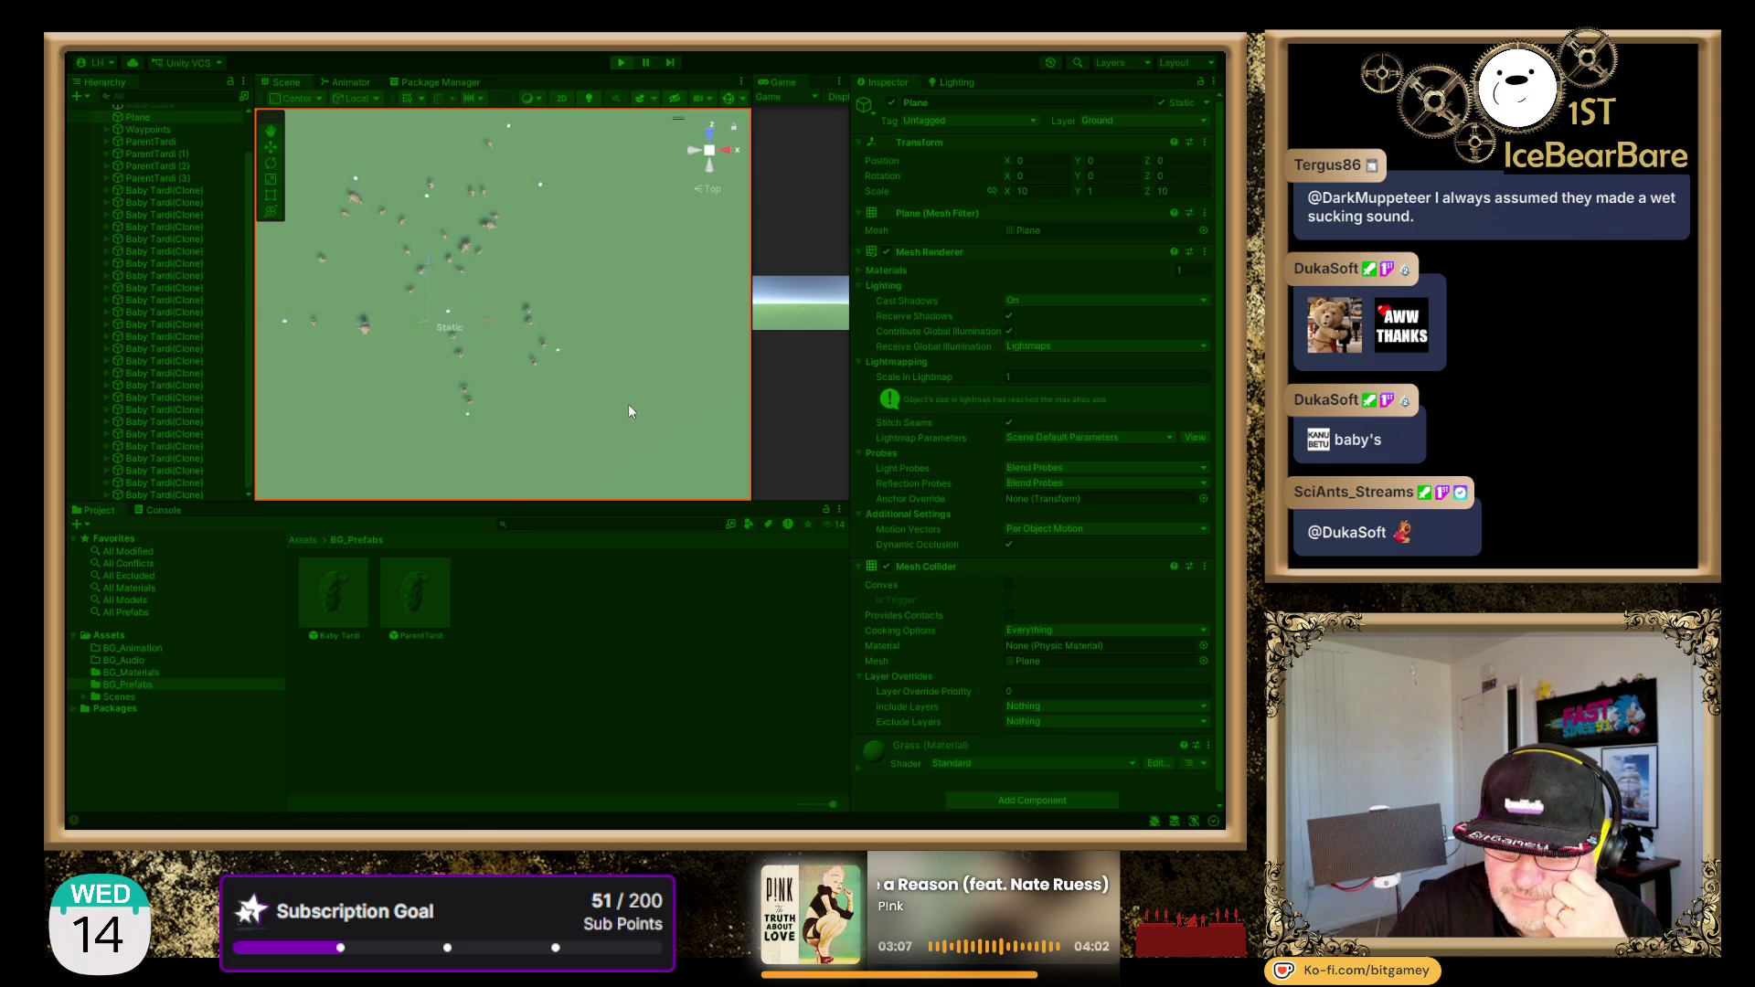
# - Pause the running simulation, then exit Play mode so the Baby Tardi clones are cleared
pyautogui.scroll(-3, 625, 384)
pyautogui.scroll(3, 572, 406)
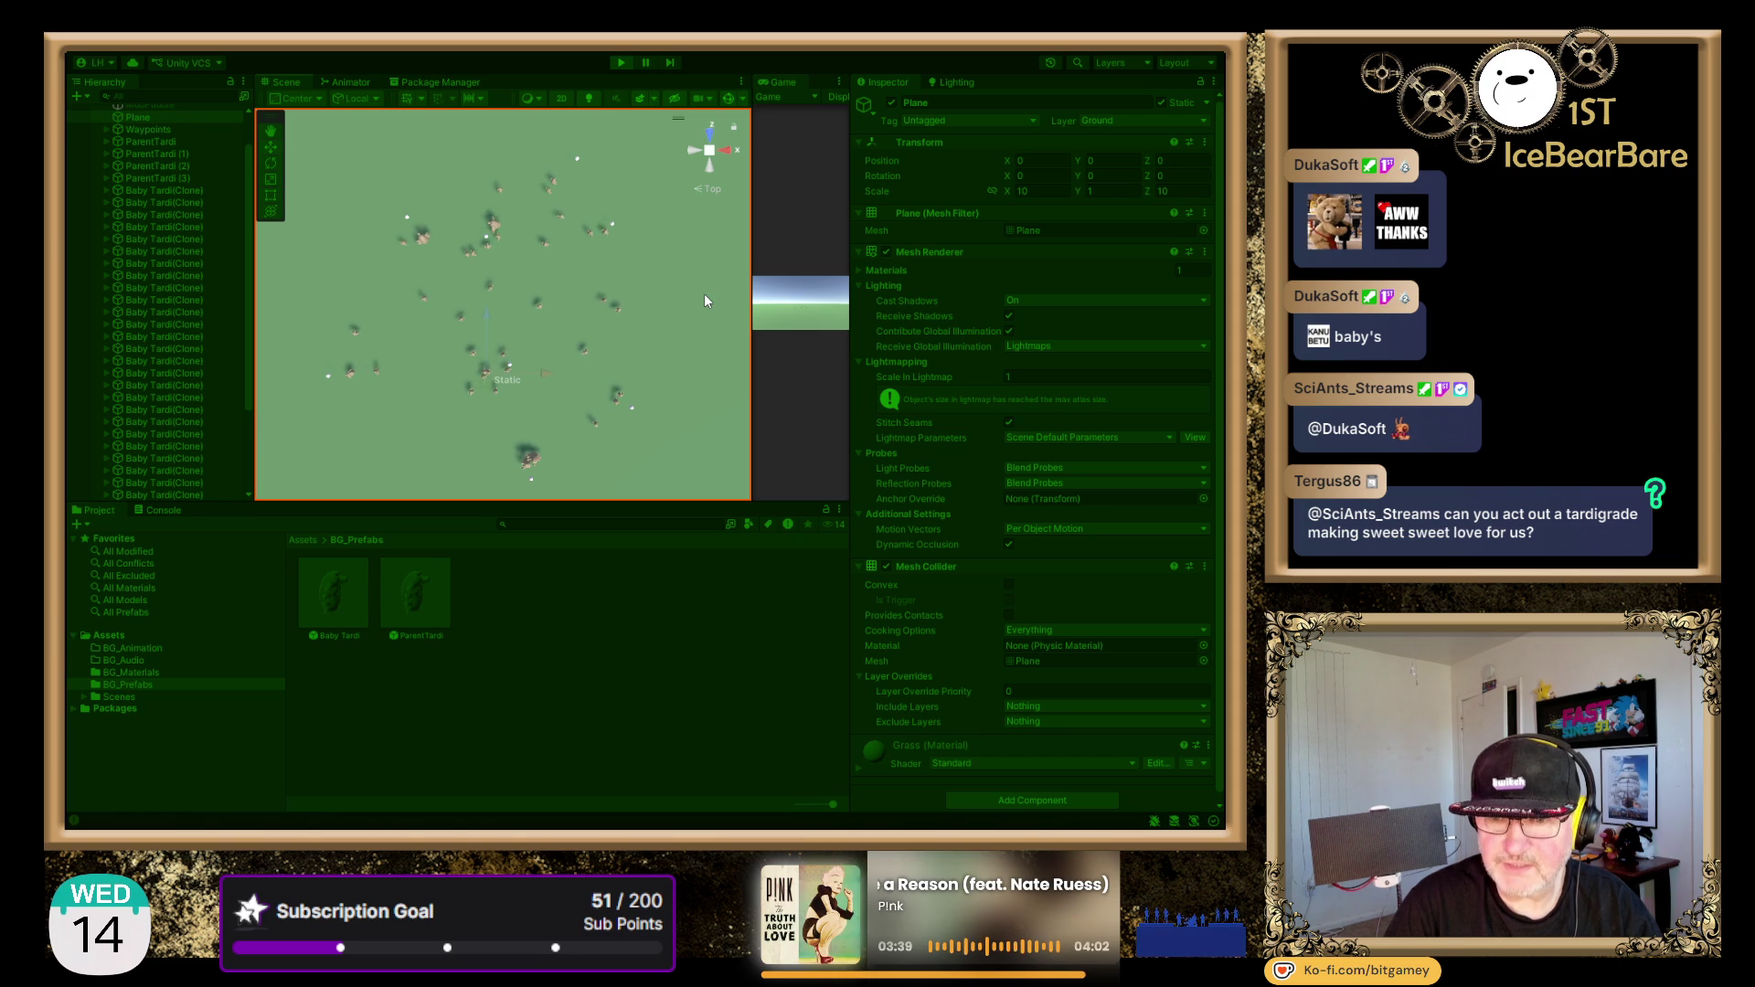
pyautogui.click(645, 63)
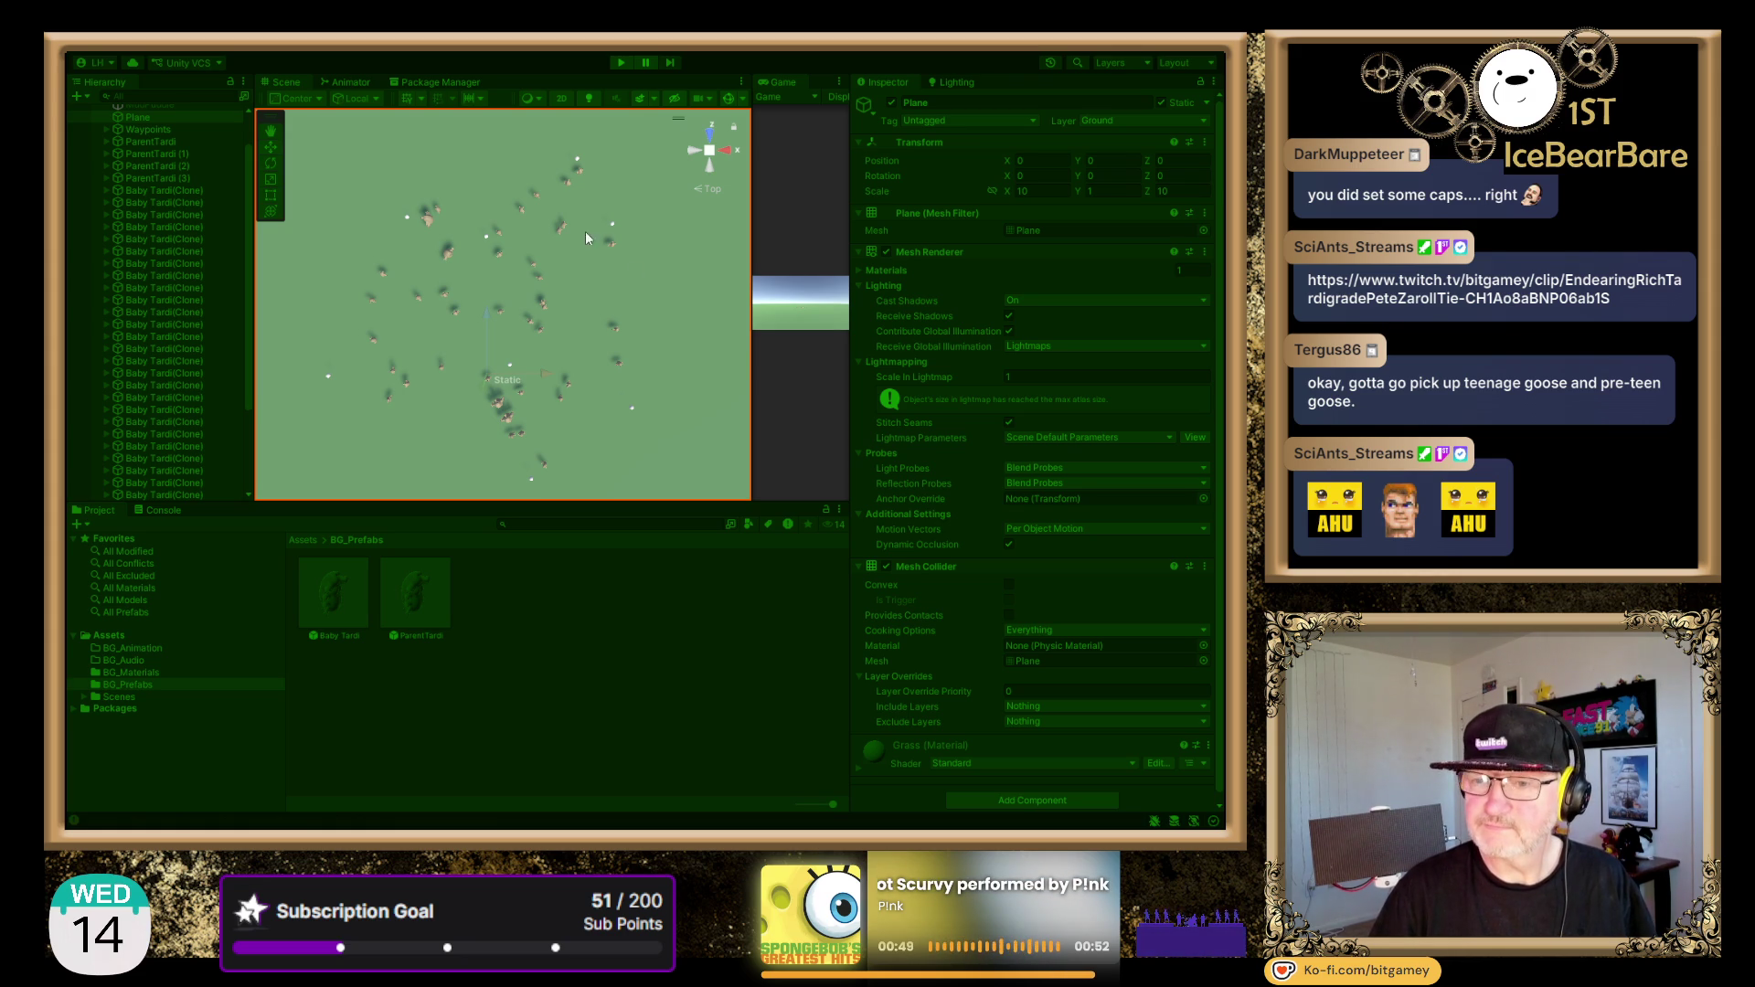
pyautogui.click(620, 63)
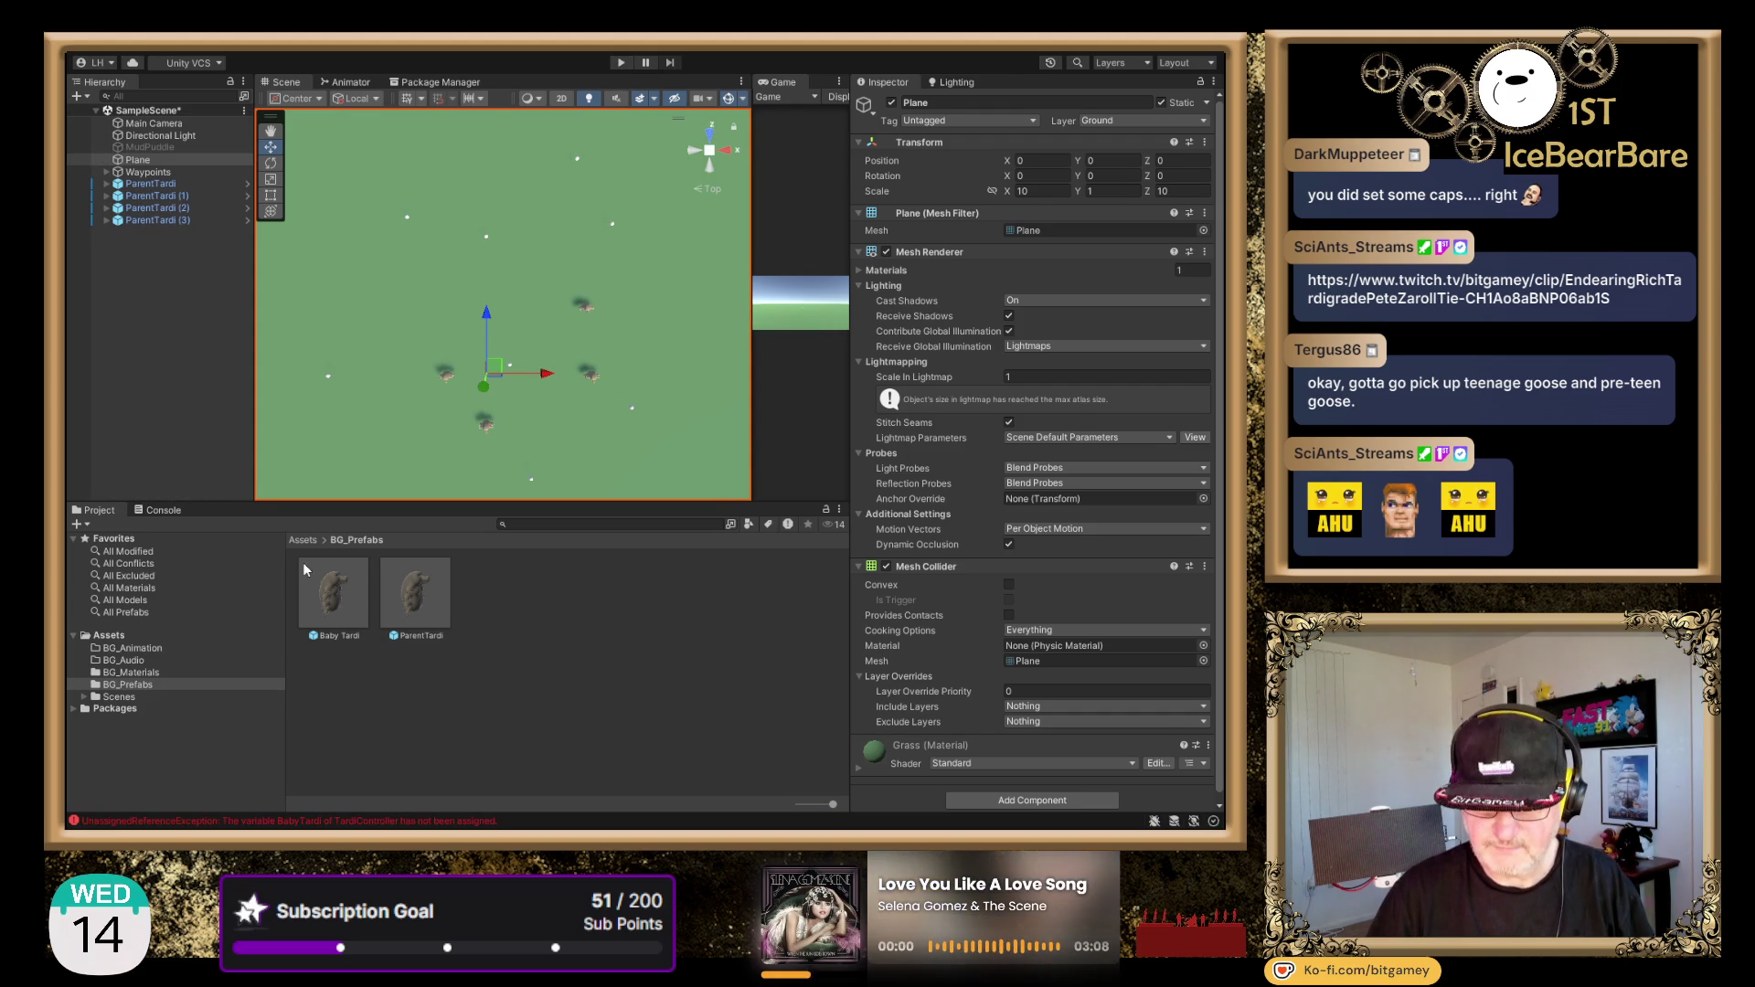
# - Show and clear the Console log, then switch over to the browser
pyautogui.click(163, 510)
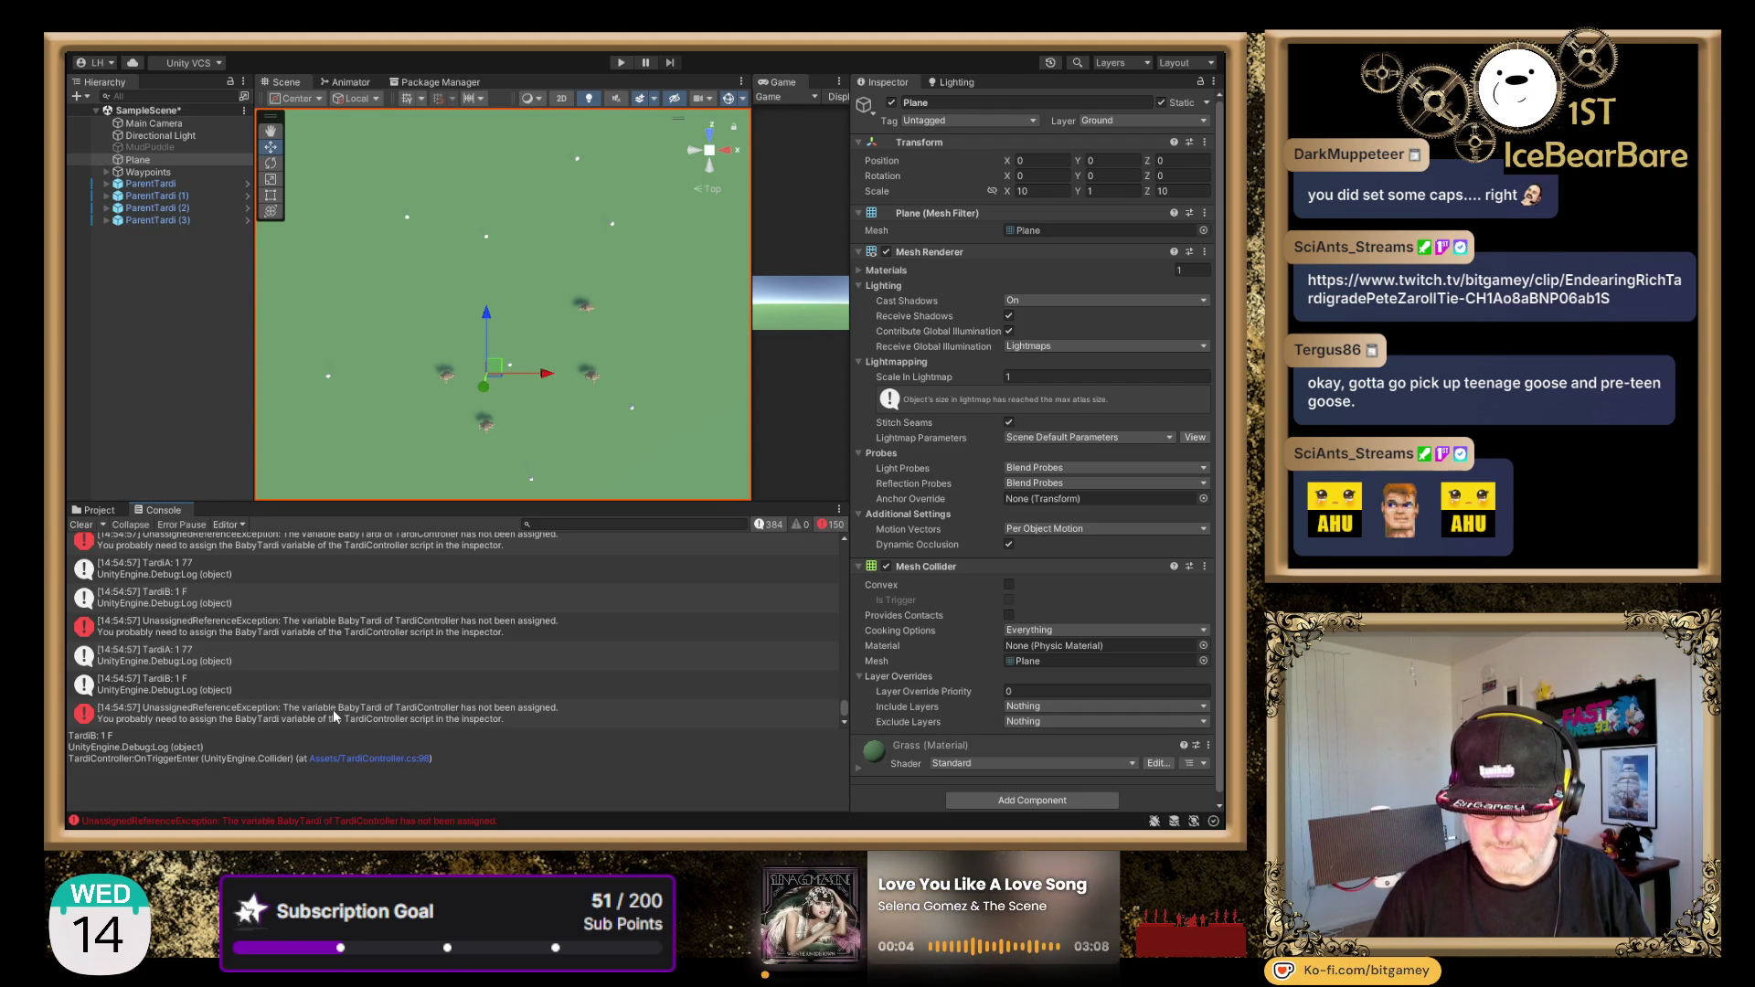
pyautogui.click(81, 526)
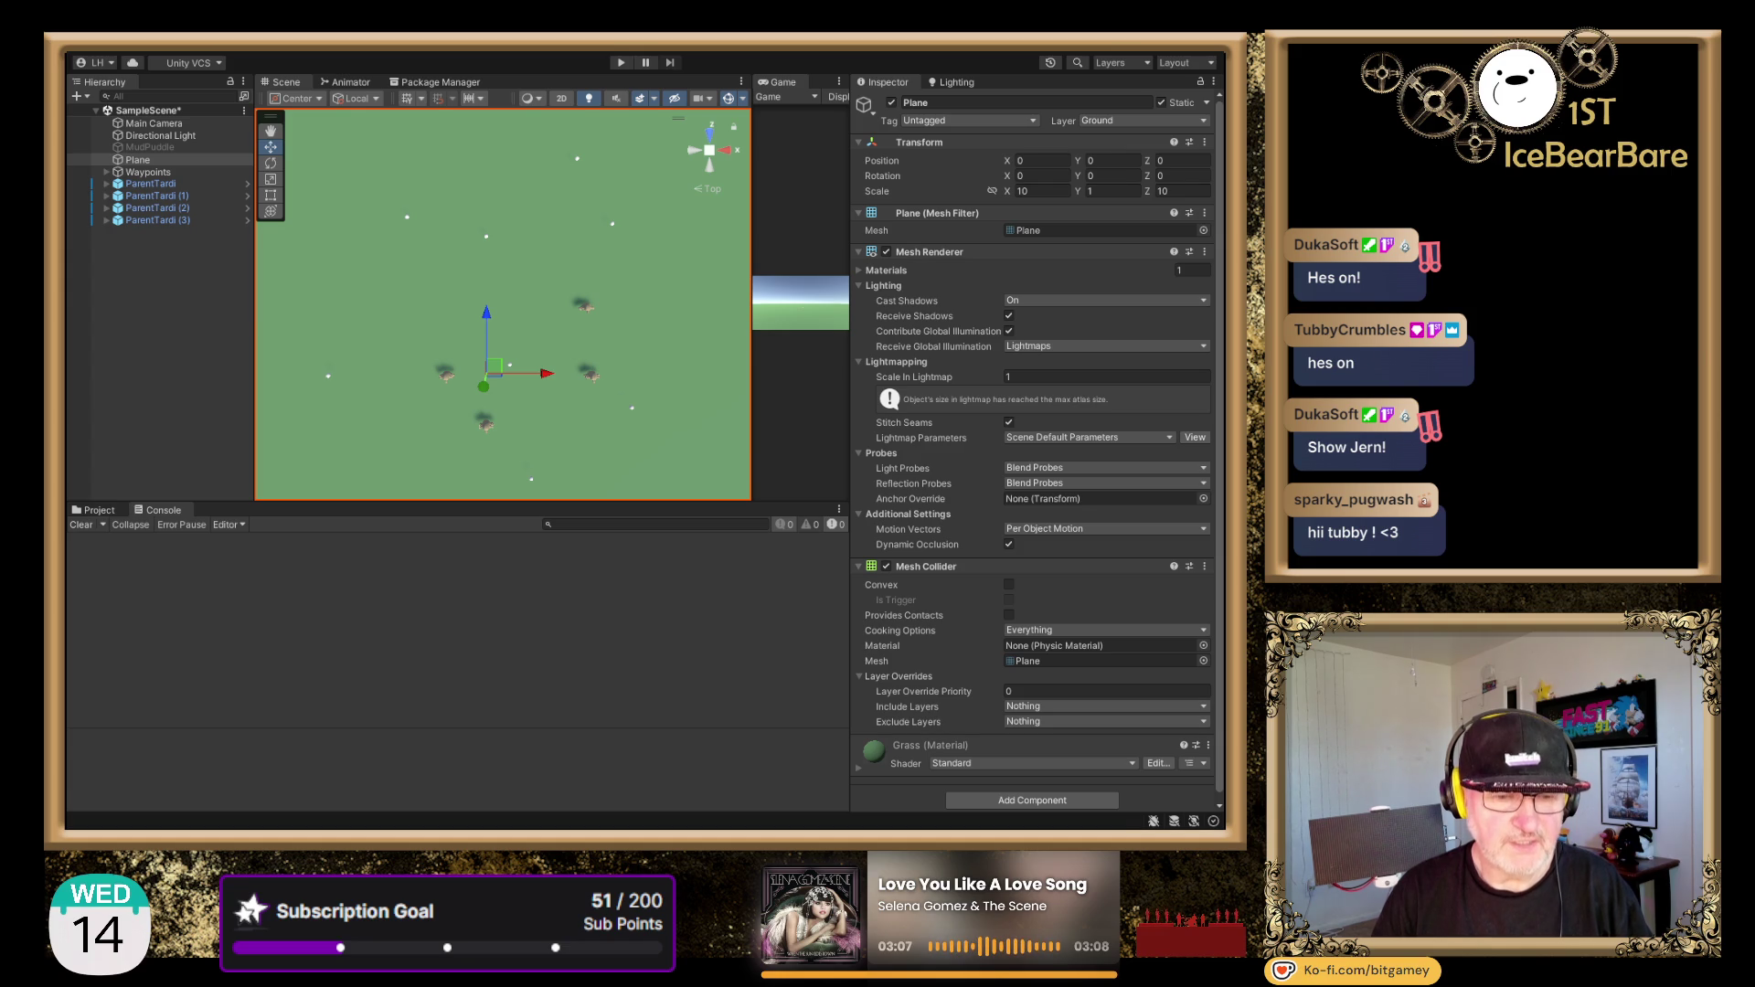
pyautogui.hotkey('alt', 'Tab')
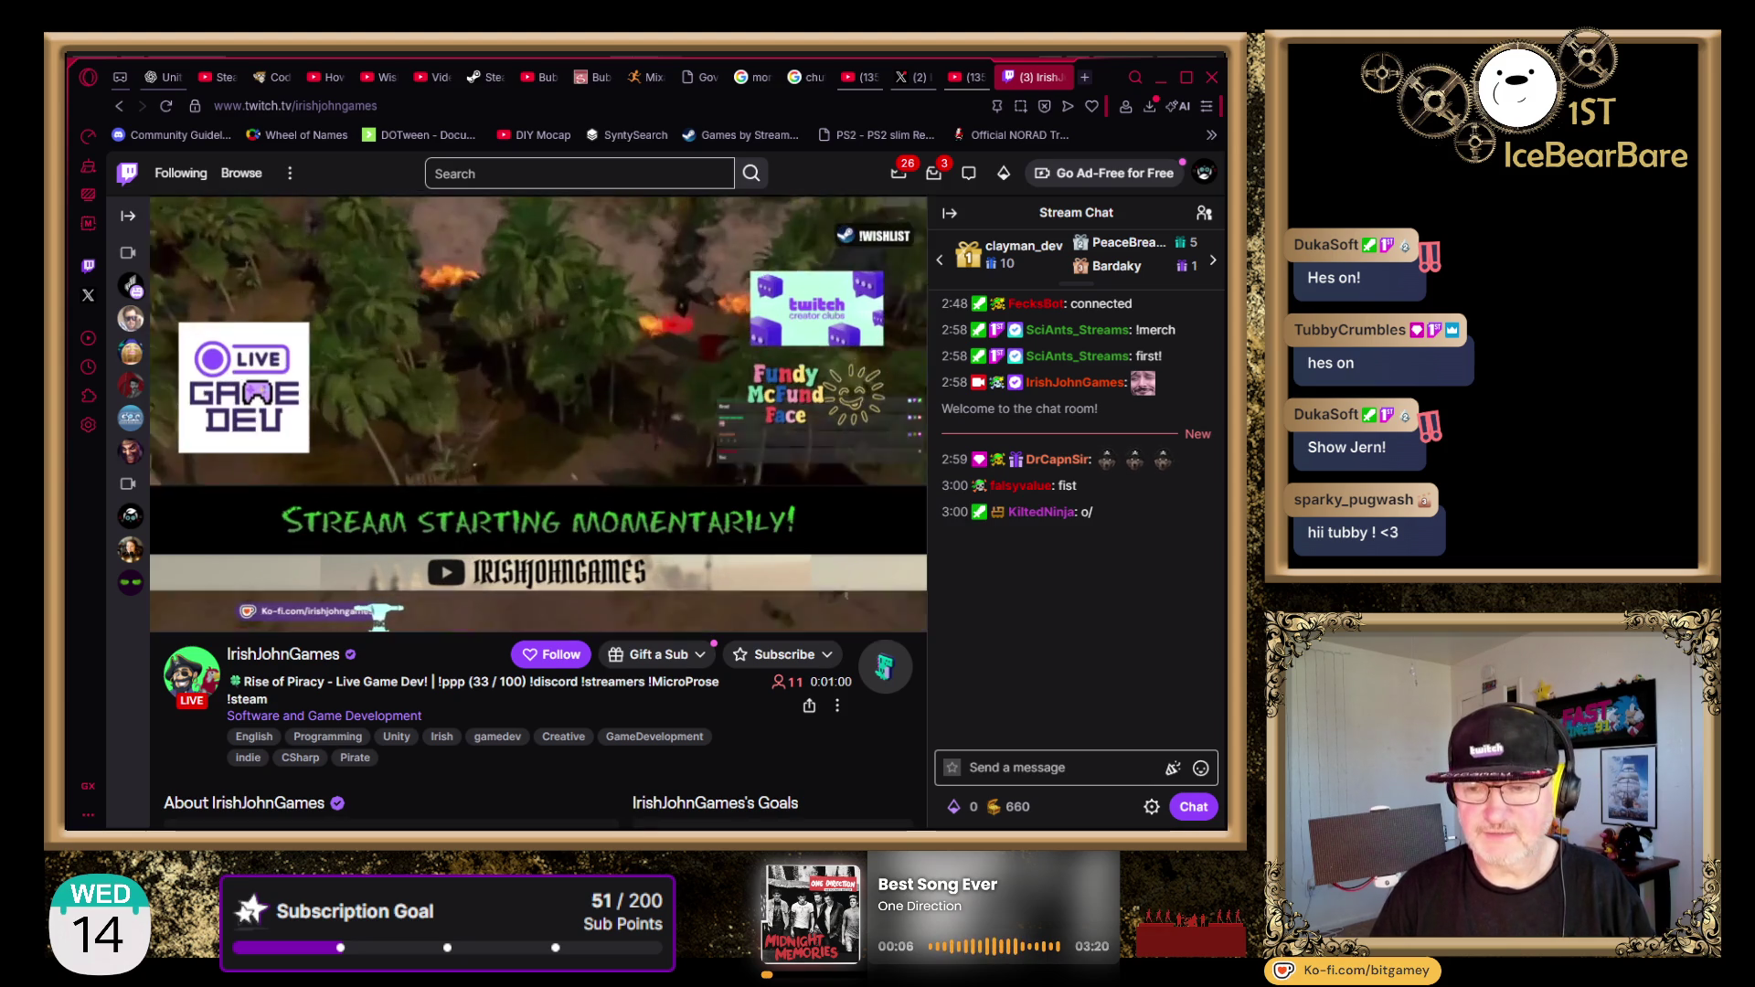
# - Put the cursor in the Twitch stream's 'Send a message' chat box
pyautogui.click(1080, 767)
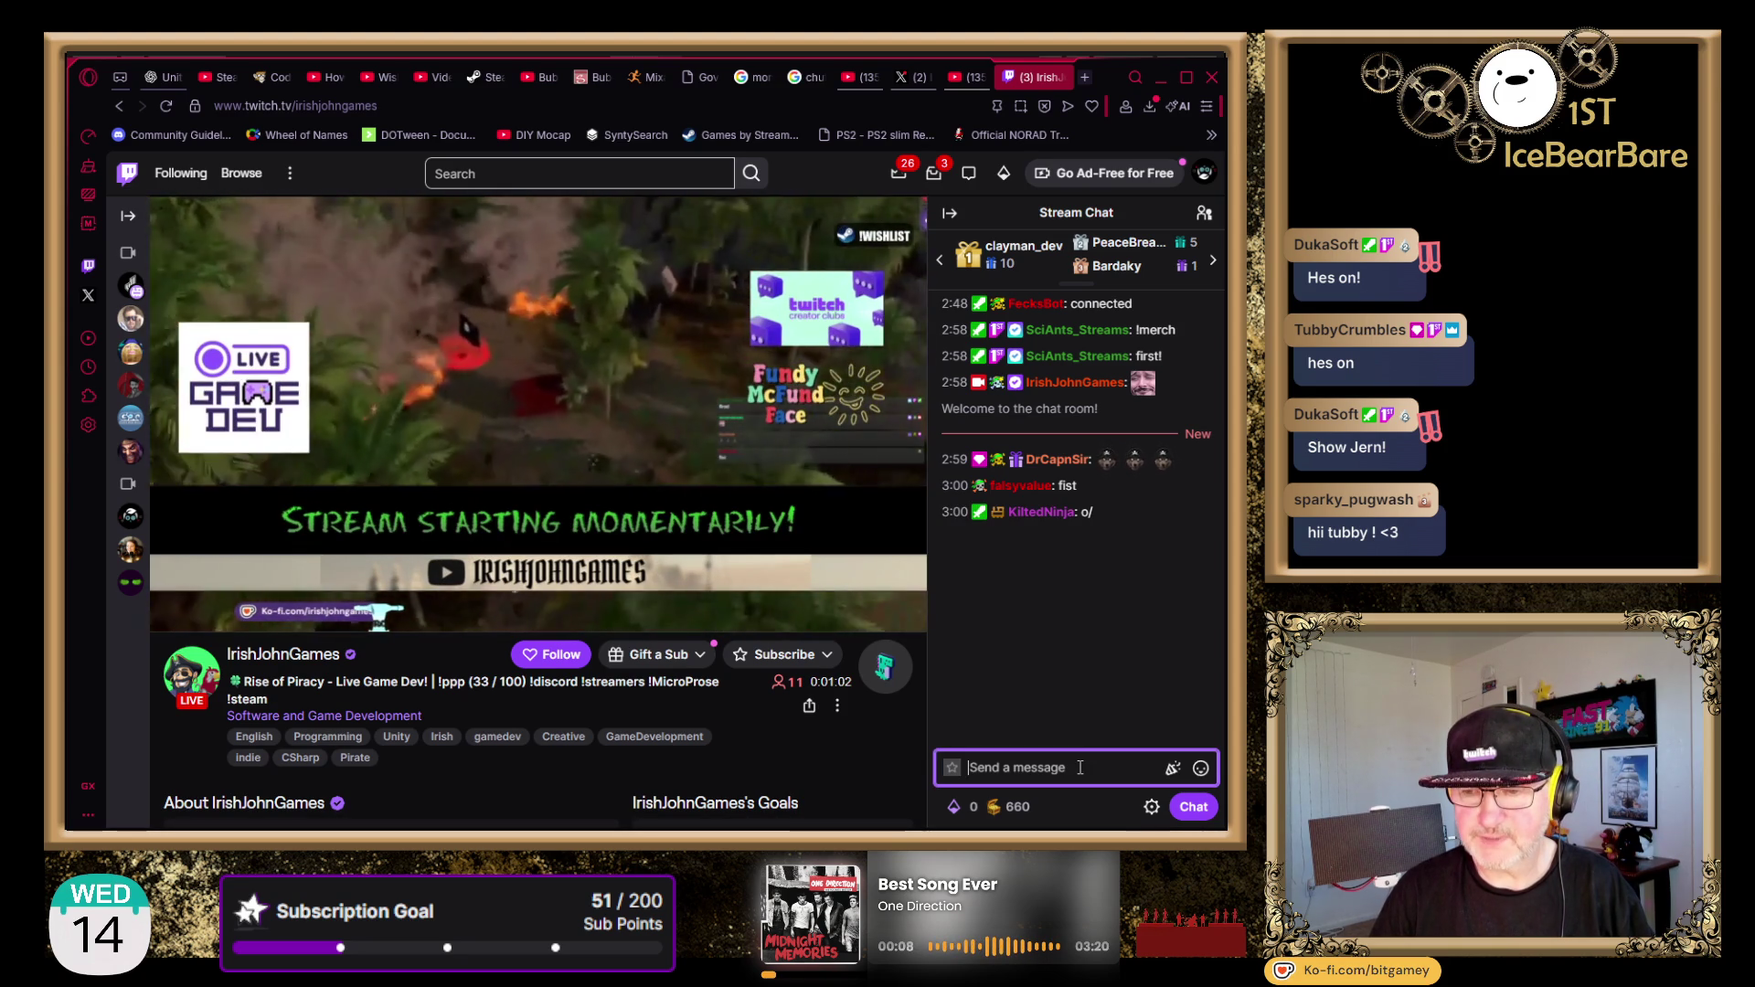